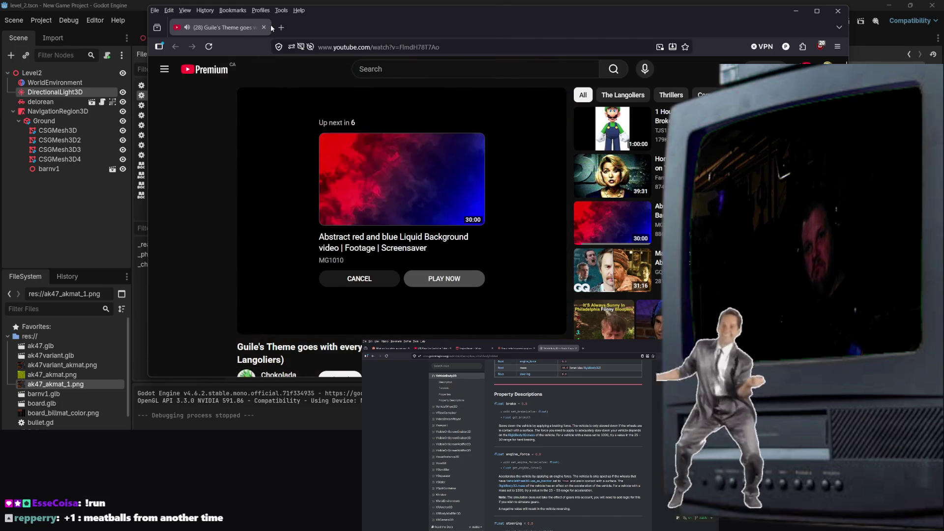
Step: Close the Firefox YouTube window to return to delorean.gd in the Godot script editor
left_click(837, 11)
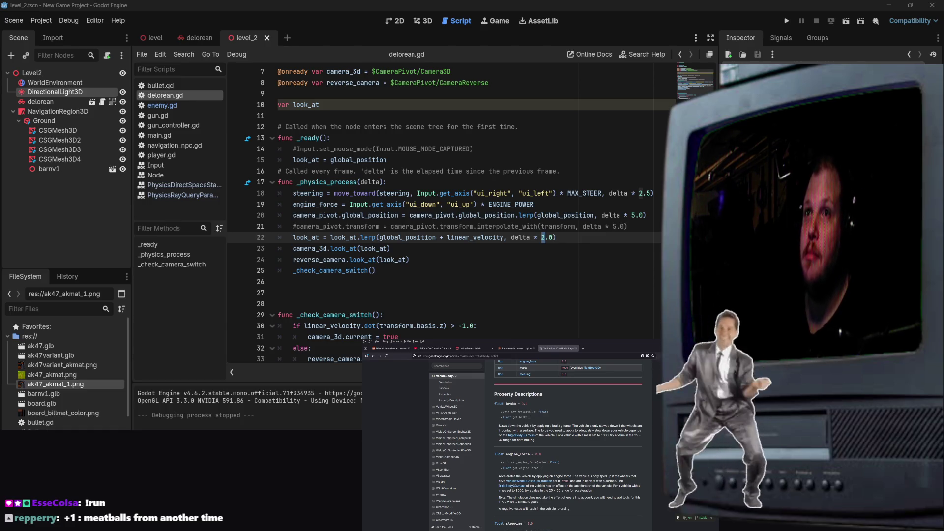
Step: Review the MAX_STEER and engine_force lines in delorean.gd, then select delorean and open its scene
scroll(493, 244, "down", 1)
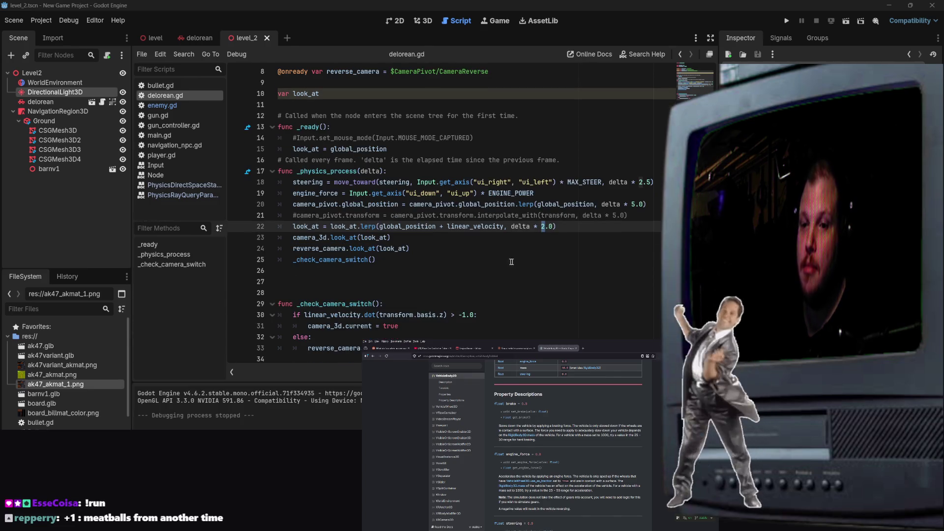
left_click(492, 244)
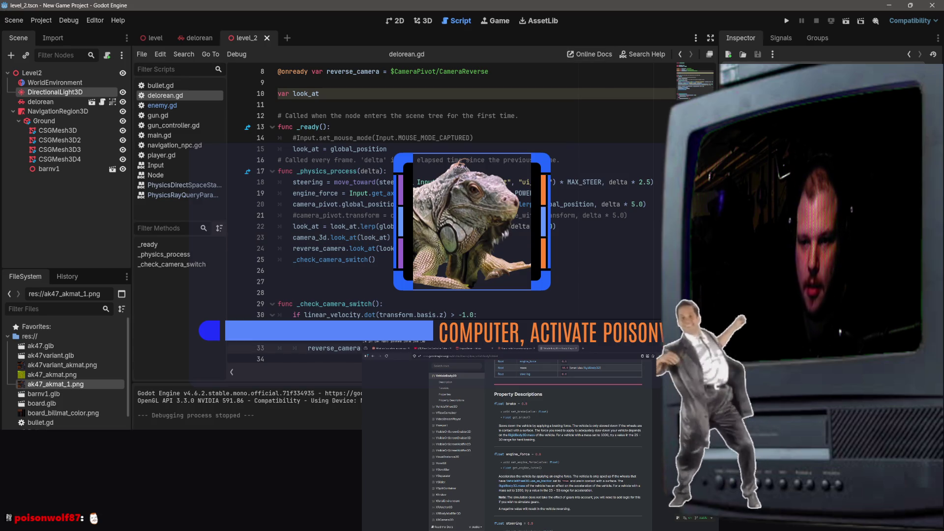
scroll(334, 306, "up", 1)
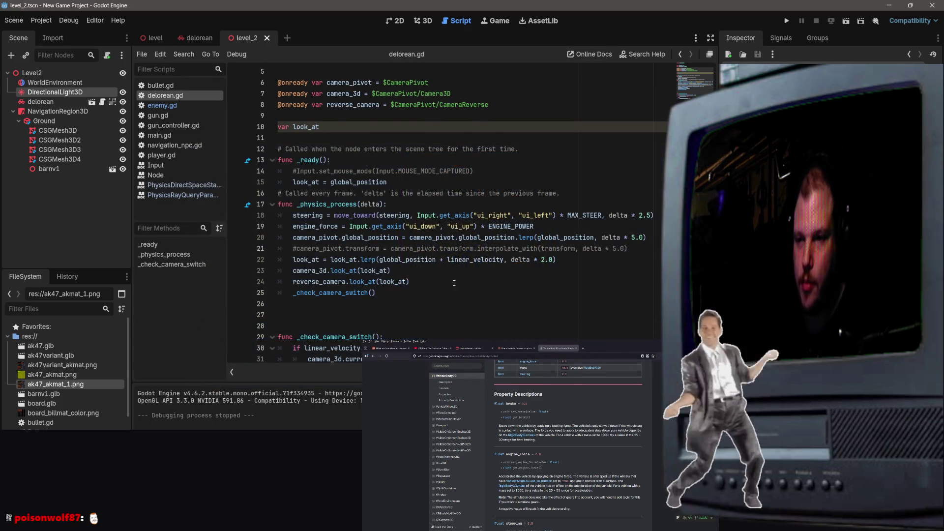
scroll(454, 283, "up", 2)
left_click(490, 270)
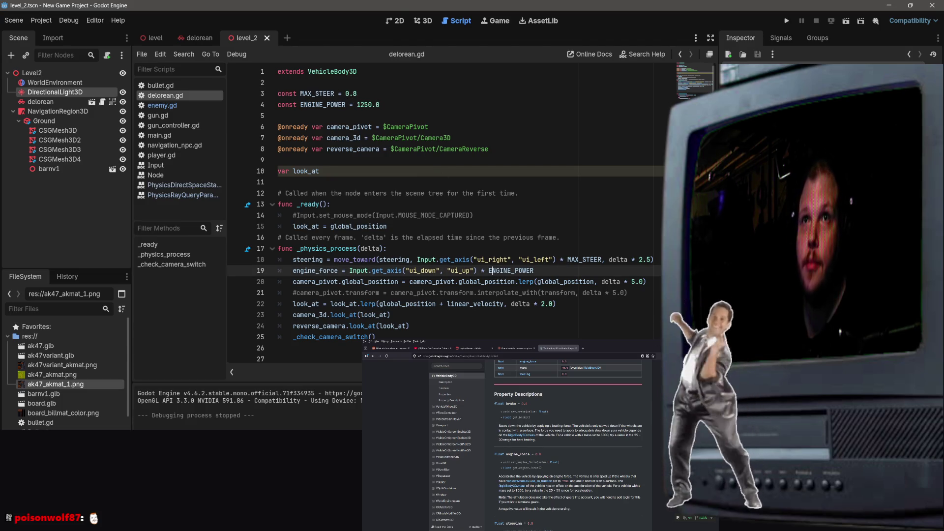
left_click(397, 96)
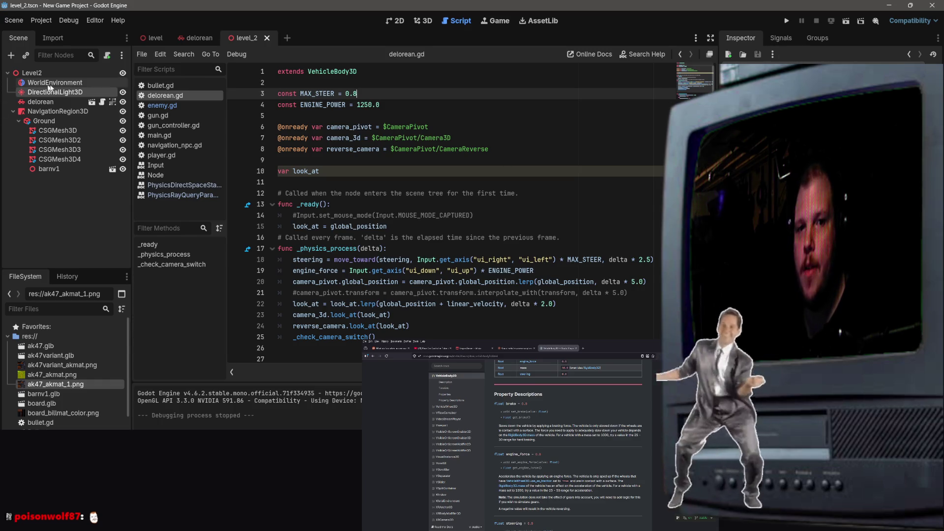
left_click(55, 100)
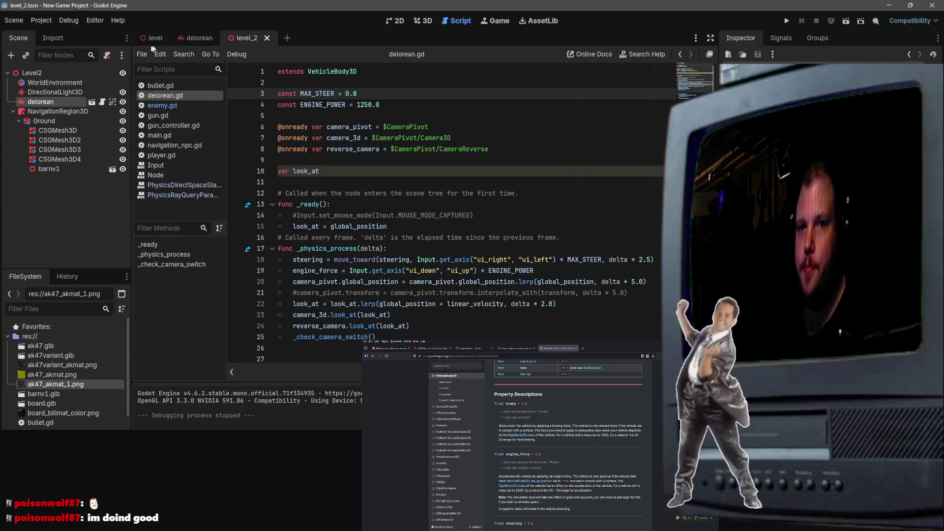
left_click(195, 38)
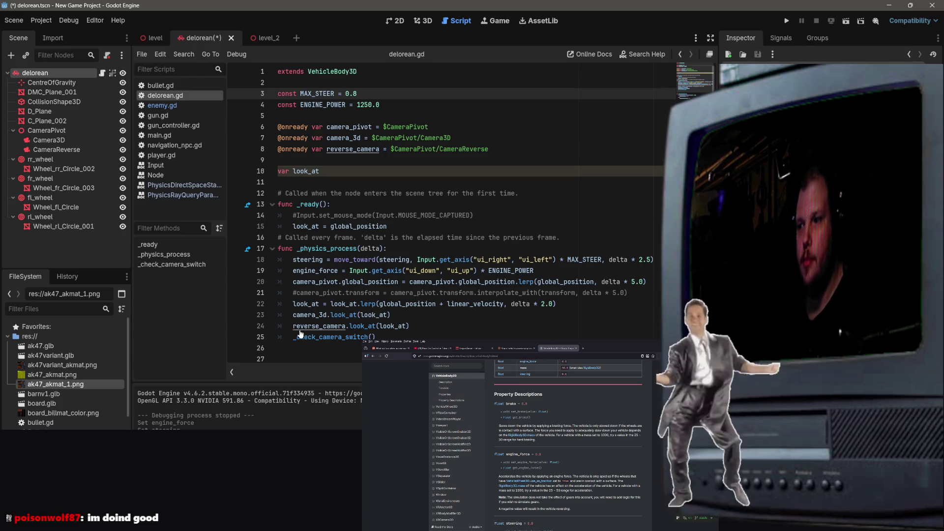
Step: Save the delorean scene, then run it briefly and stop it with F8
key("ctrl+s")
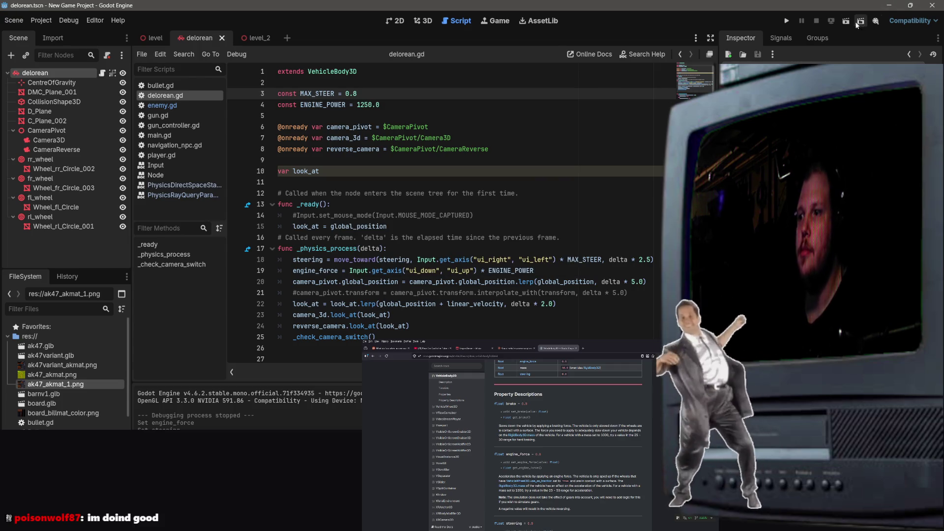
left_click(845, 21)
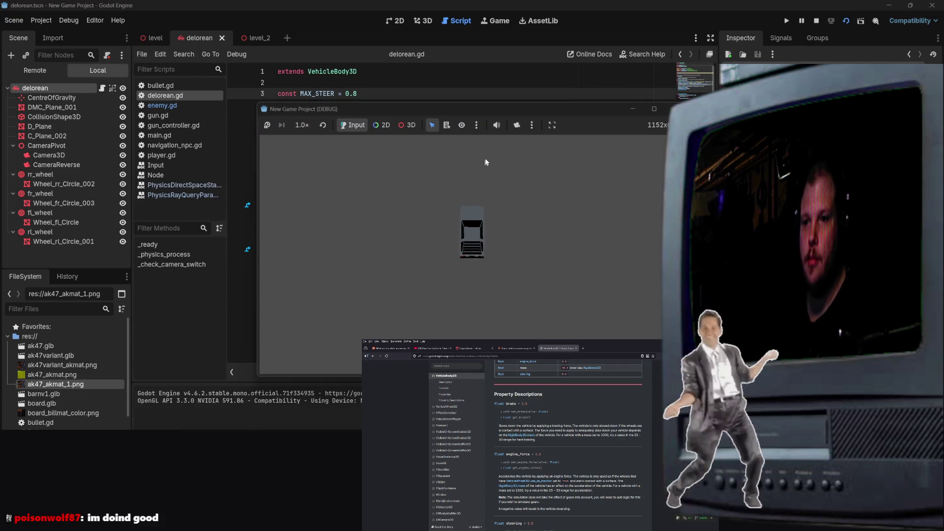
key("F8")
Step: Test-drive the car in the level_2 scene three times, stopping each run
left_click(251, 38)
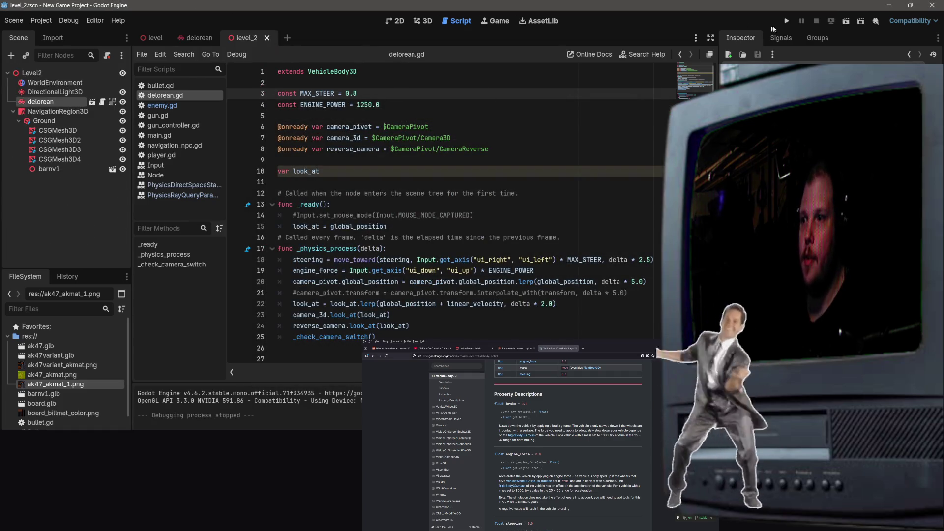
left_click(845, 24)
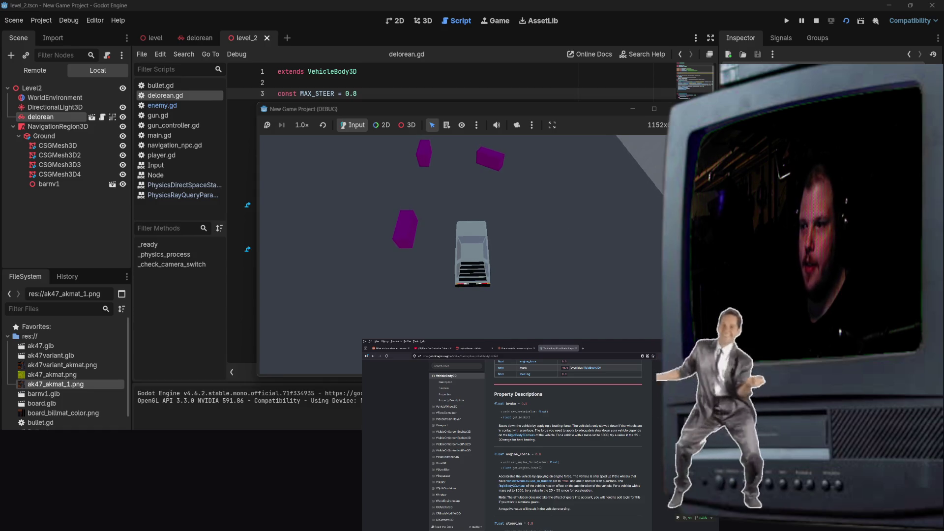
left_click(663, 109)
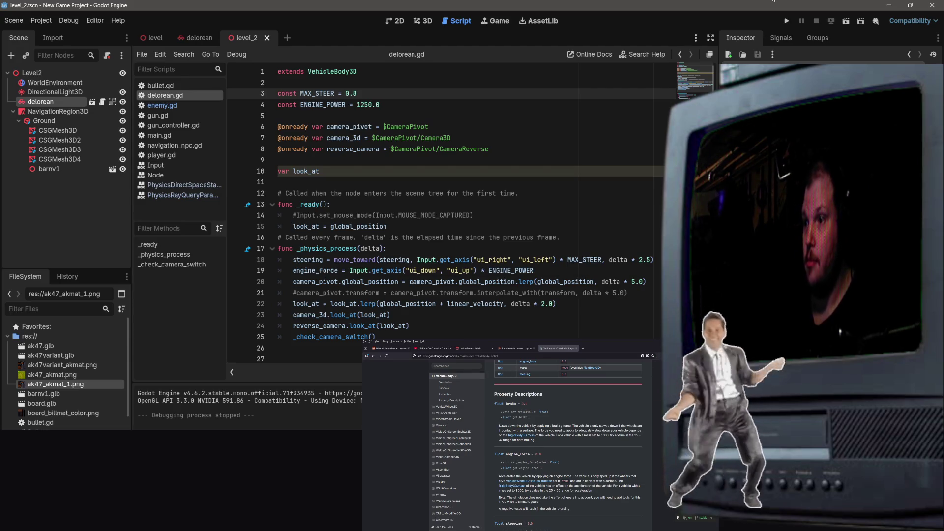
left_click(846, 23)
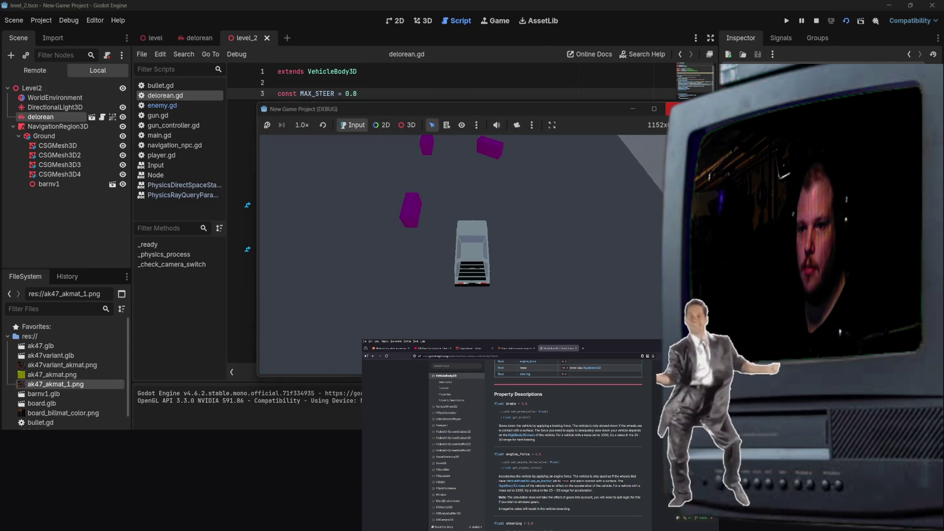
left_click(672, 109)
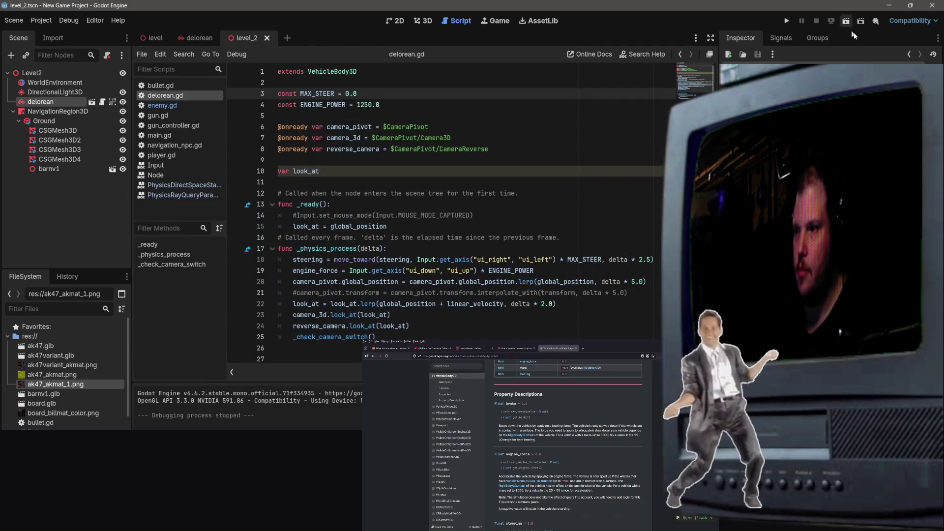
left_click(846, 21)
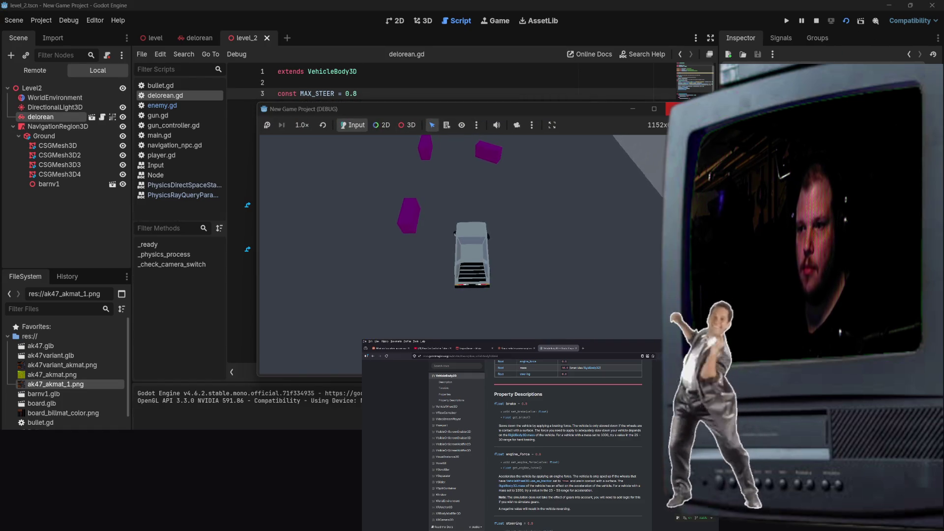
left_click(675, 109)
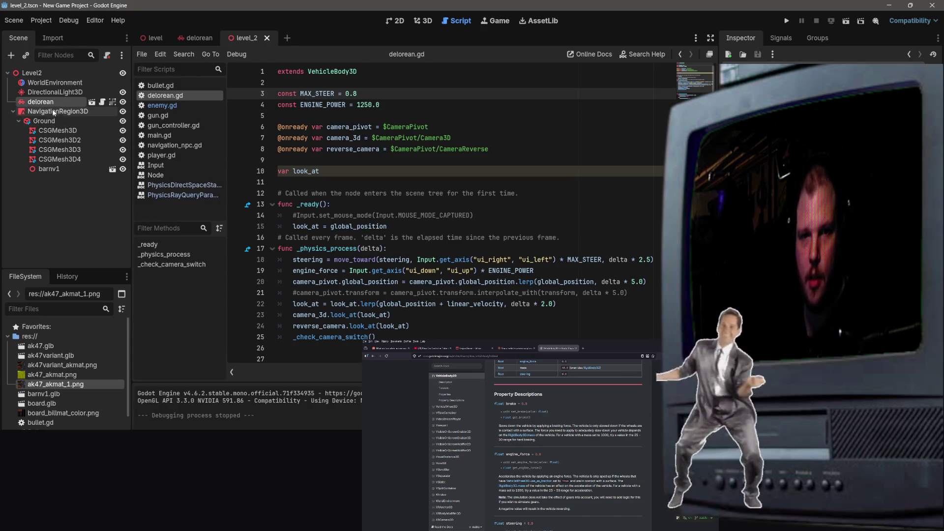
Step: Undo the last steering change in the delorean scene, save it, and run it
left_click(211, 39)
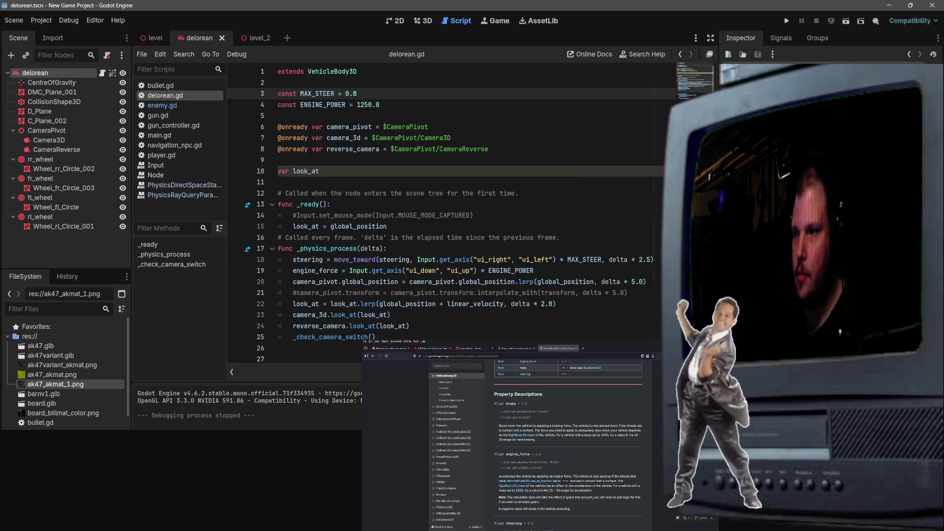
key("ctrl+z")
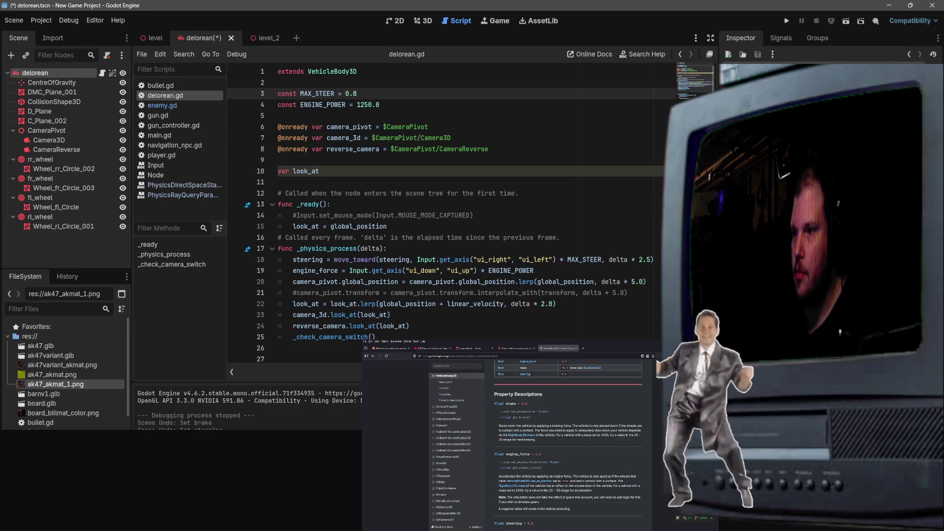
key("ctrl+s")
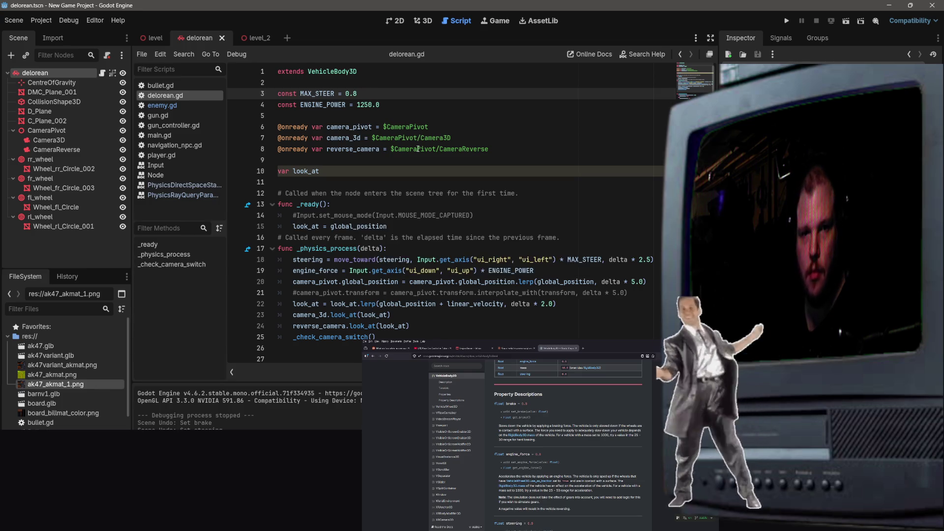
left_click(845, 22)
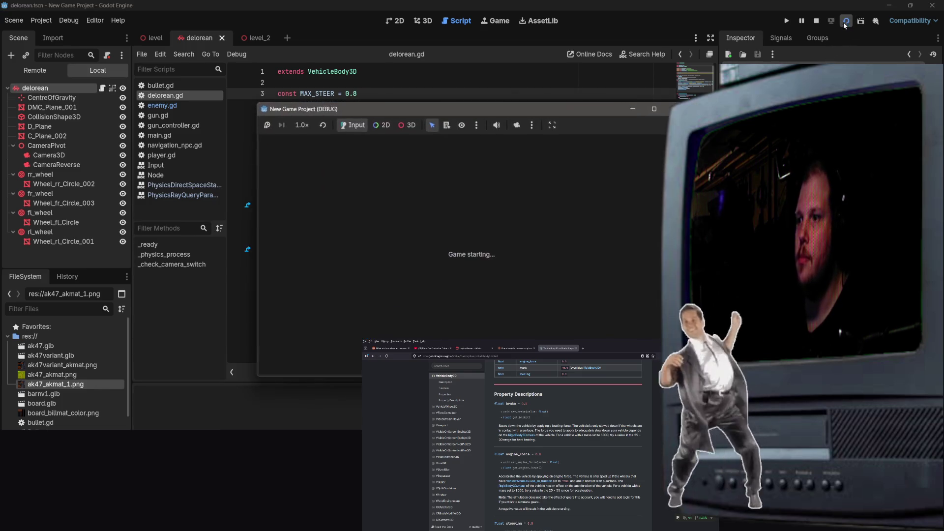
Step: Test-drive the car again in level_2 with F6, then stop with F8
key("ctrl+Tab")
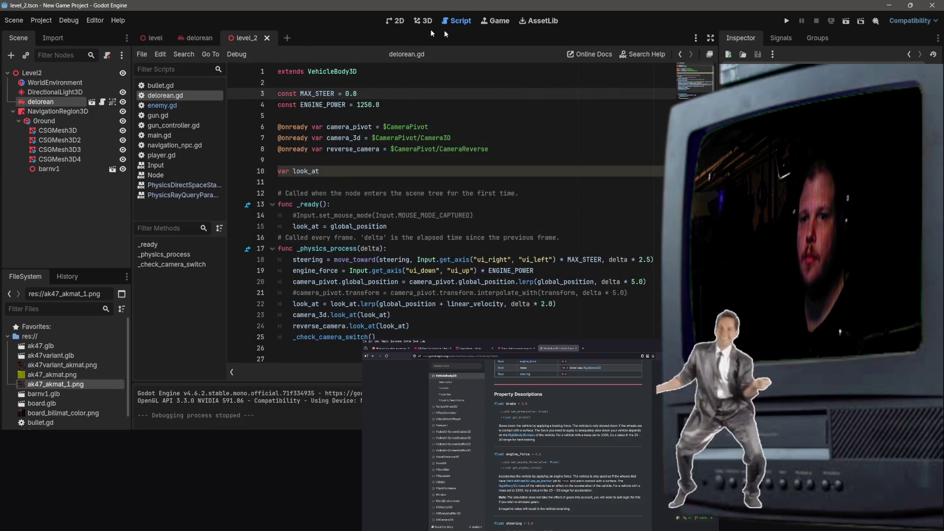
key("F6")
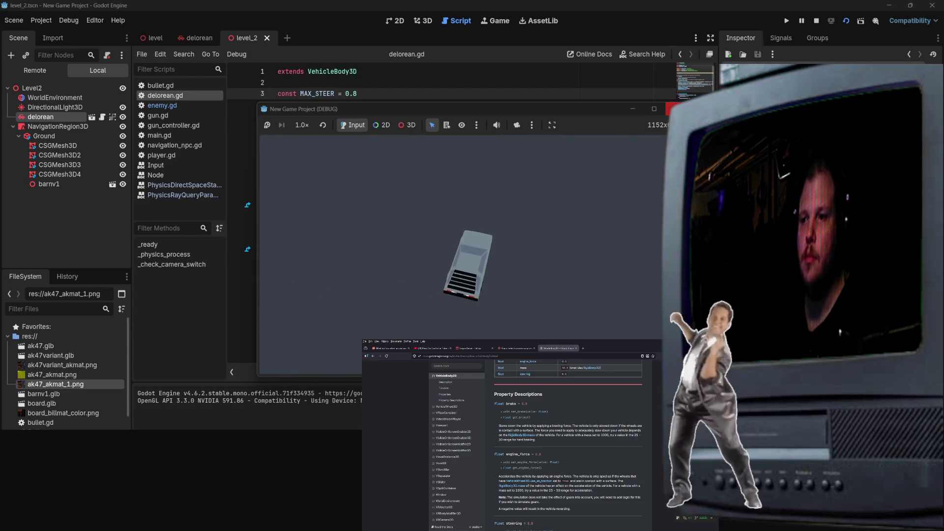
key("F8")
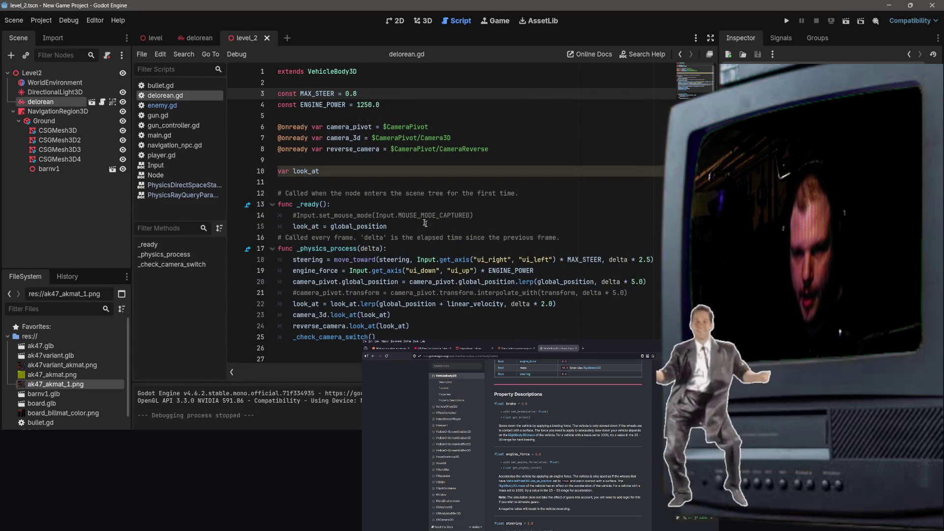
Step: Select lines 20–24 of _physics_process in delorean.gd, comment them out with Ctrl+K, and save
left_click(485, 193)
scroll(487, 206, "down", 2)
left_click(504, 248)
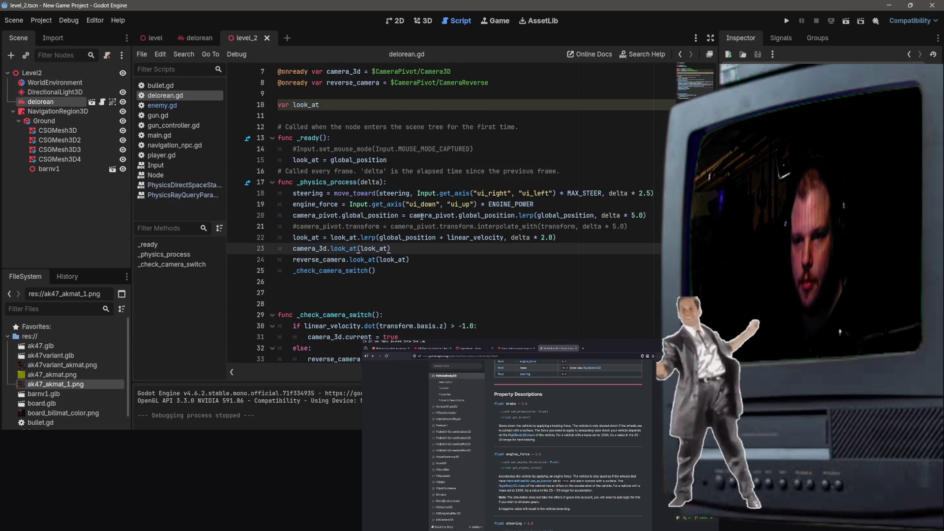
left_click(588, 237)
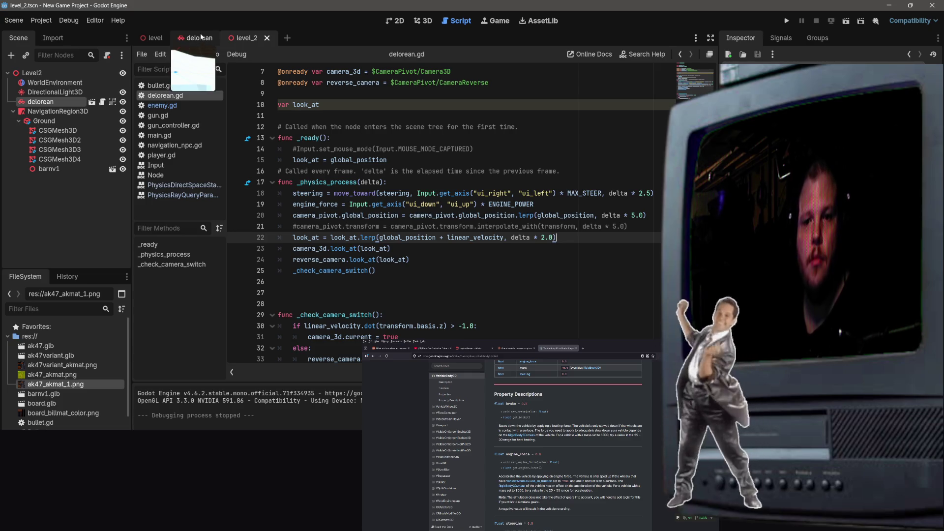
left_click(420, 215)
left_click(456, 244)
mouse_move(537, 237)
left_mouse_down()
mouse_move(295, 216)
mouse_move(288, 240)
left_mouse_up()
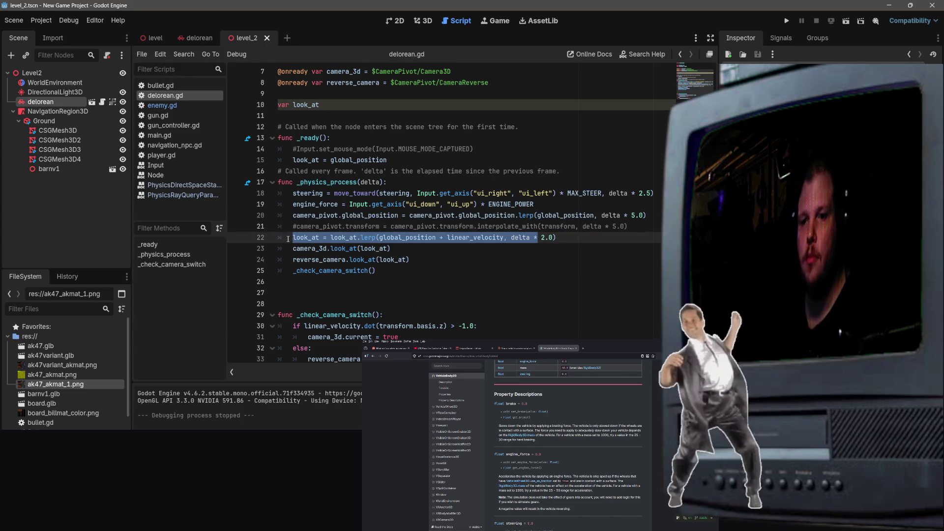
left_click_drag(646, 215, 291, 205)
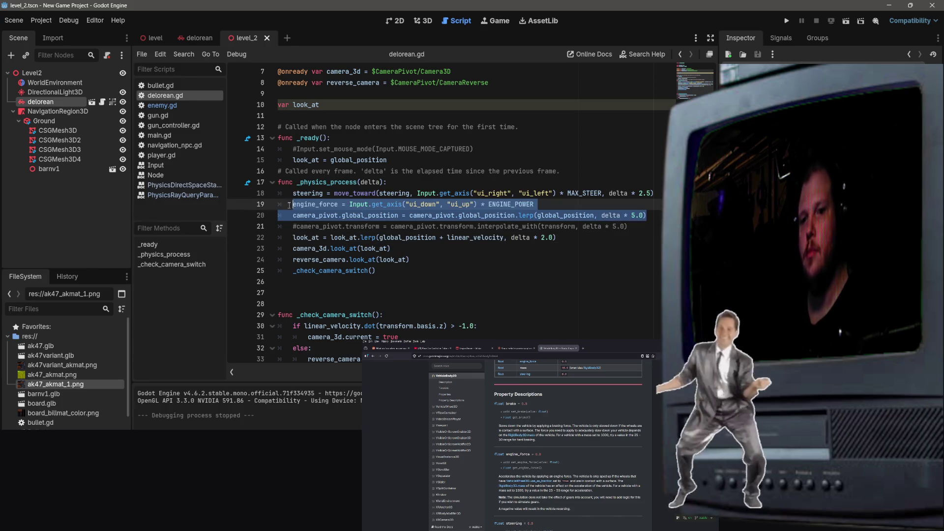
mouse_move(416, 259)
left_mouse_down()
mouse_move(315, 249)
mouse_move(358, 238)
mouse_move(288, 238)
mouse_move(251, 202)
mouse_move(249, 213)
left_mouse_up()
key("ctrl+k")
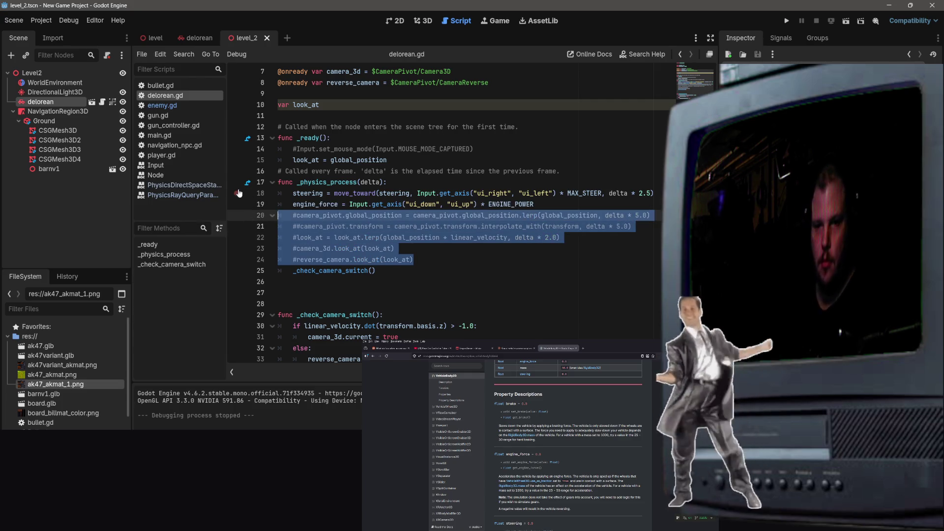
key("ctrl+s")
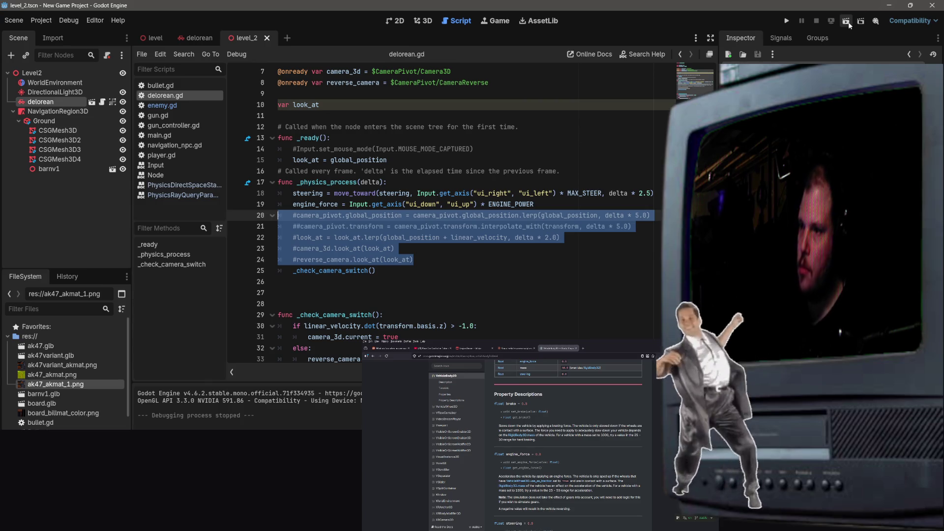
left_click(849, 23)
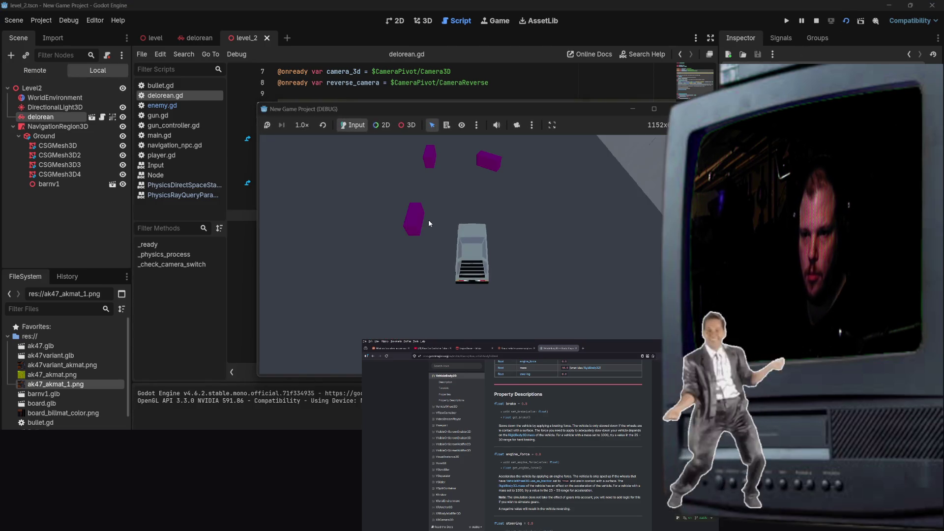
key("w")
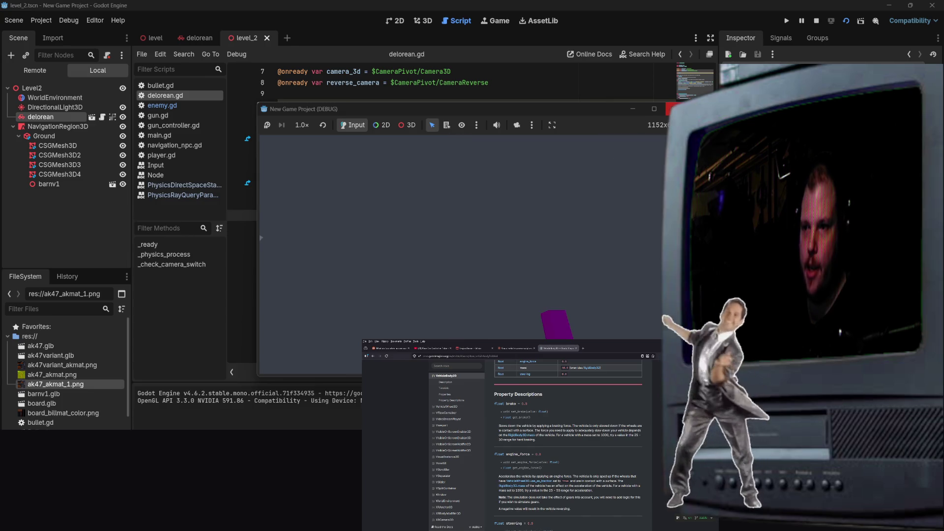
left_click(670, 109)
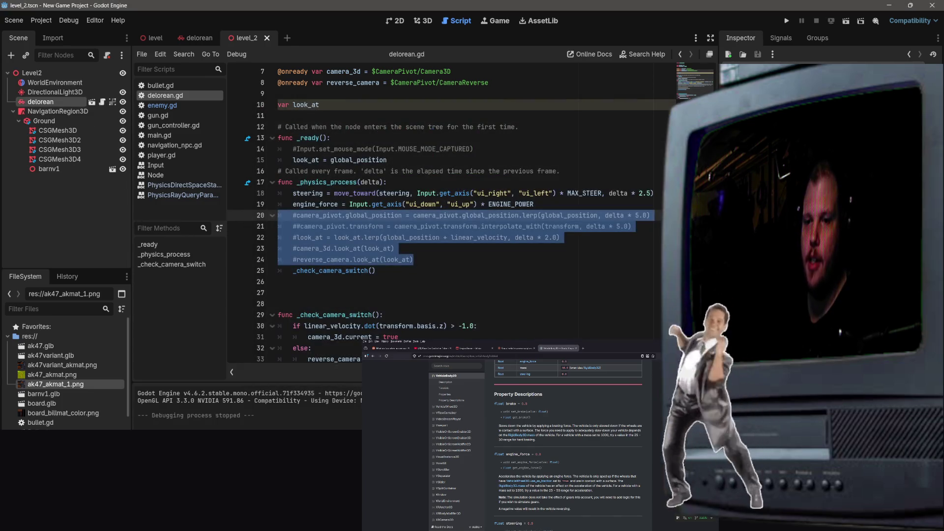
left_click(434, 264)
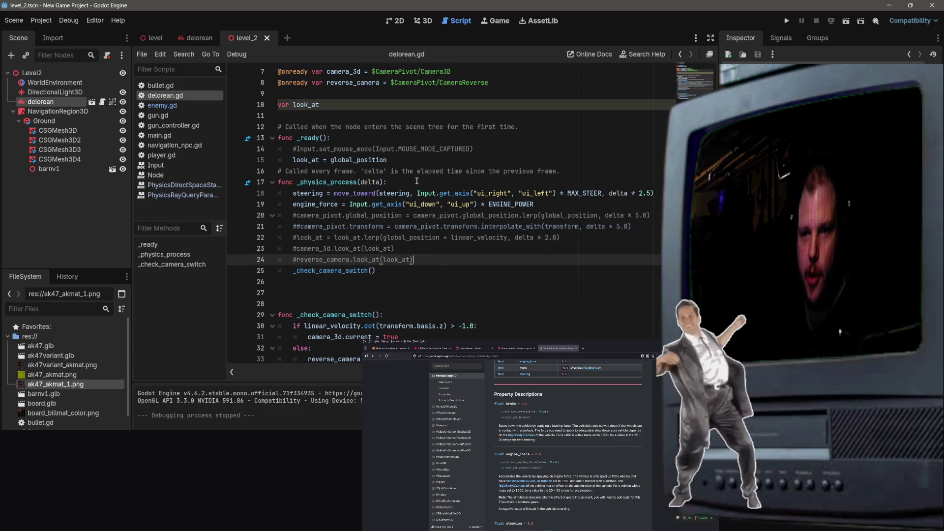
scroll(389, 268, "up", 2)
scroll(366, 248, "down", 2)
scroll(379, 241, "up", 2)
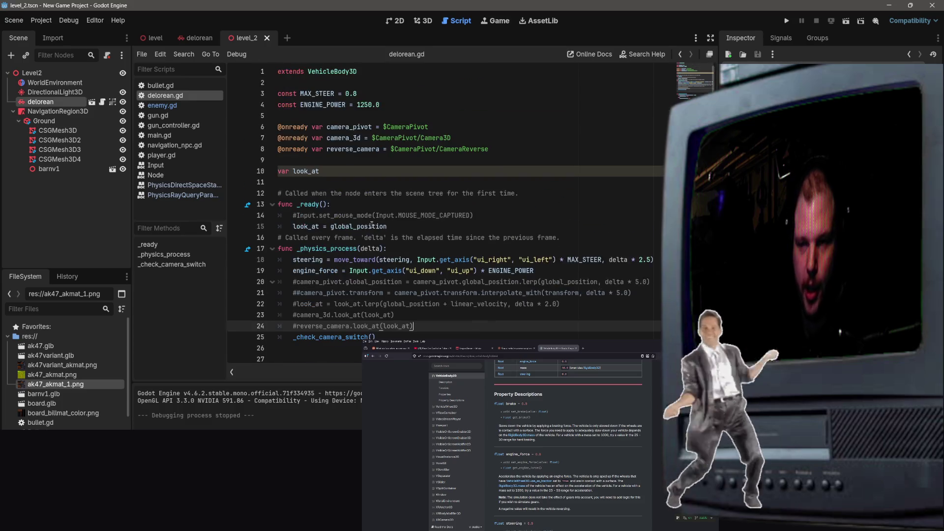
scroll(386, 236, "down", 2)
scroll(394, 229, "up", 2)
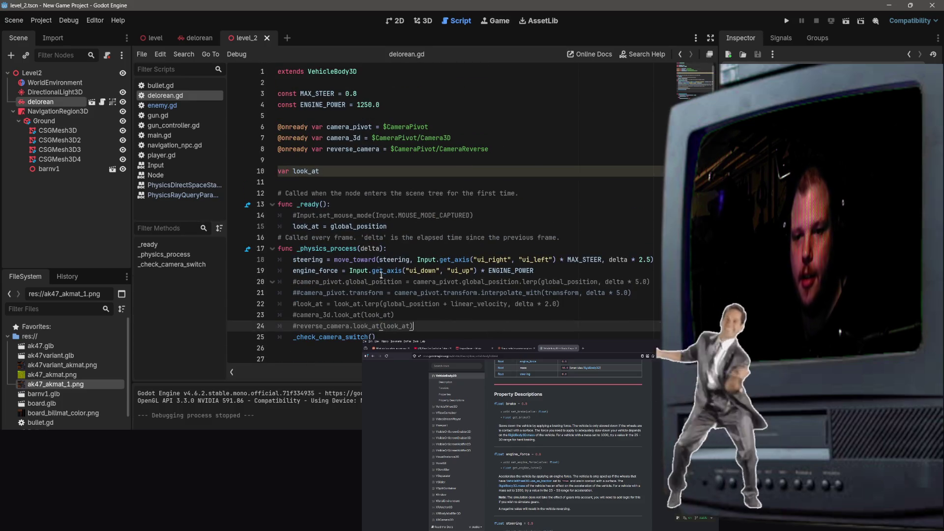
left_click(154, 39)
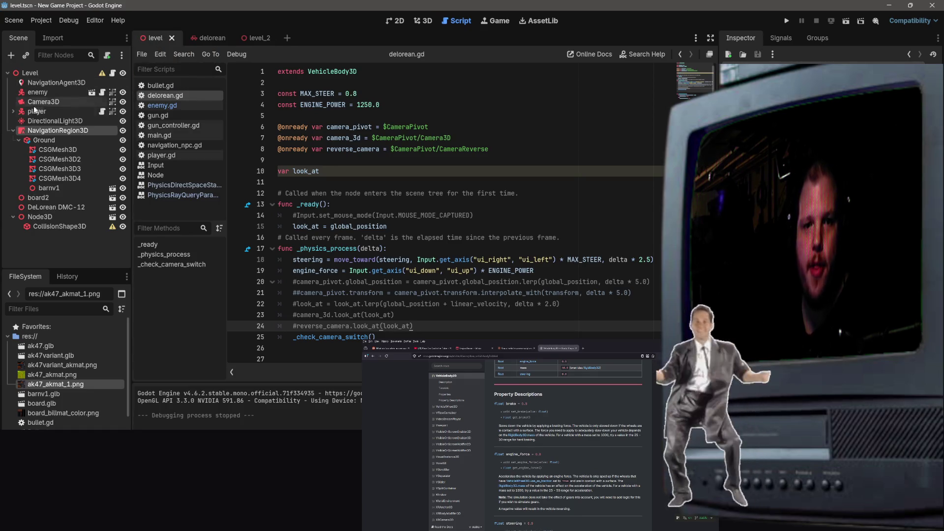
Step: Select the player node in the level scene and look through its player.gd script
left_click(36, 111)
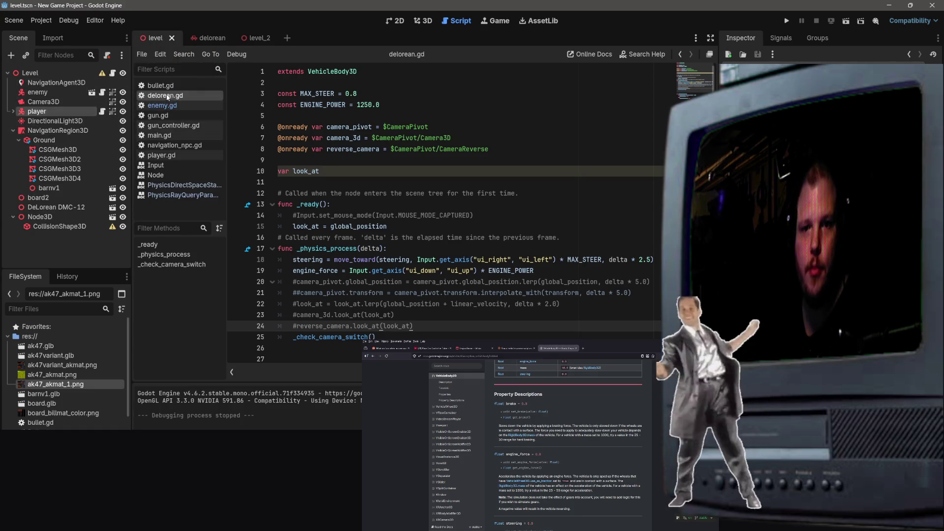
left_click(180, 156)
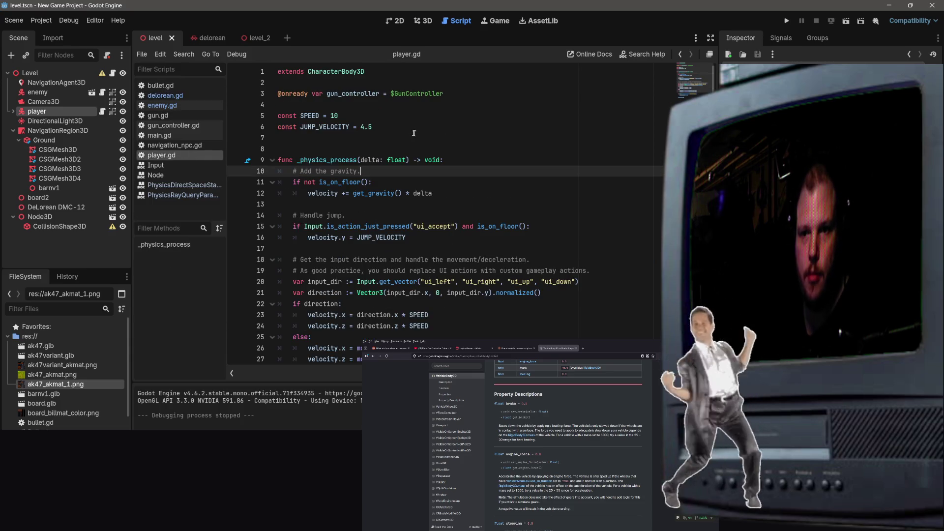
left_click(466, 129)
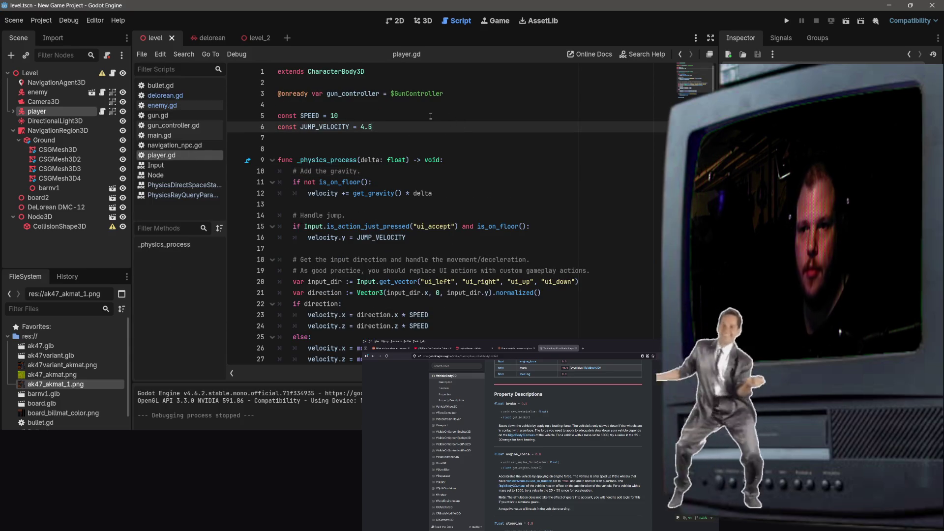
scroll(435, 108, "down", 2)
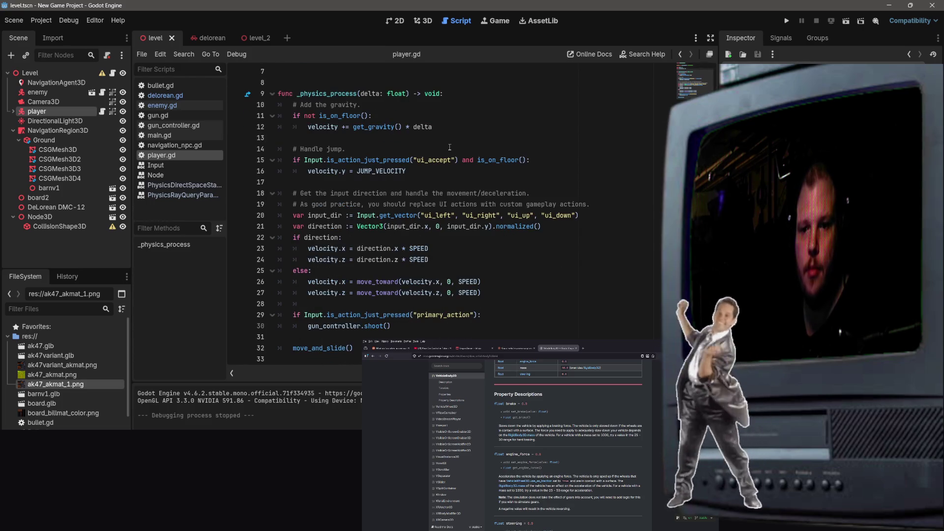
scroll(498, 312, "up", 2)
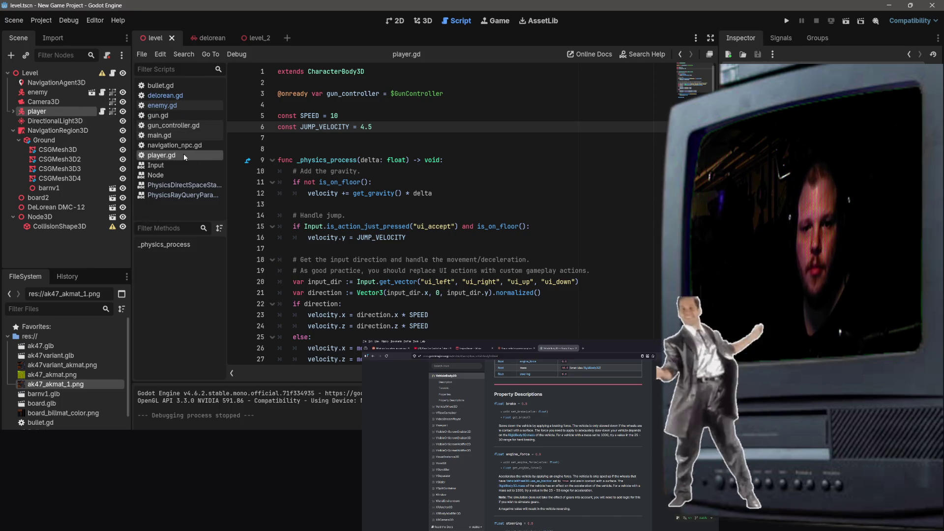
left_click(444, 137)
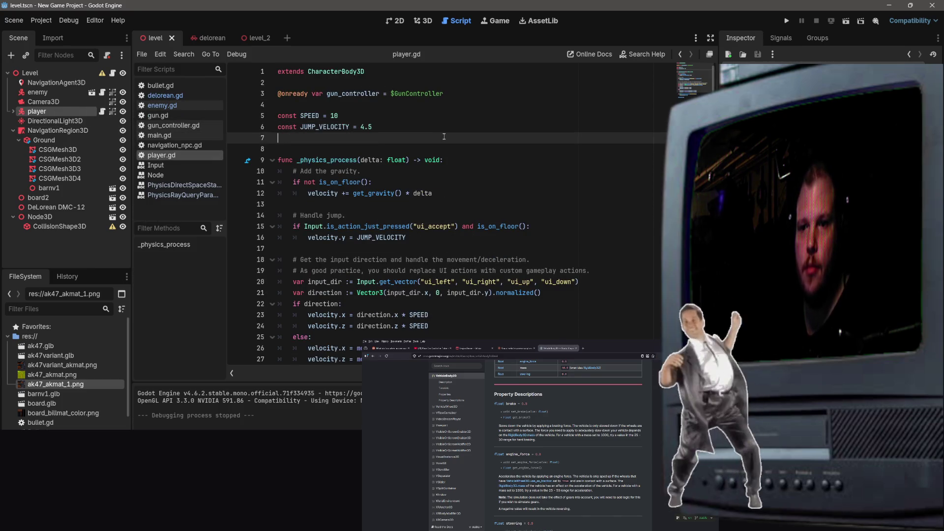
scroll(434, 215, "down", 2)
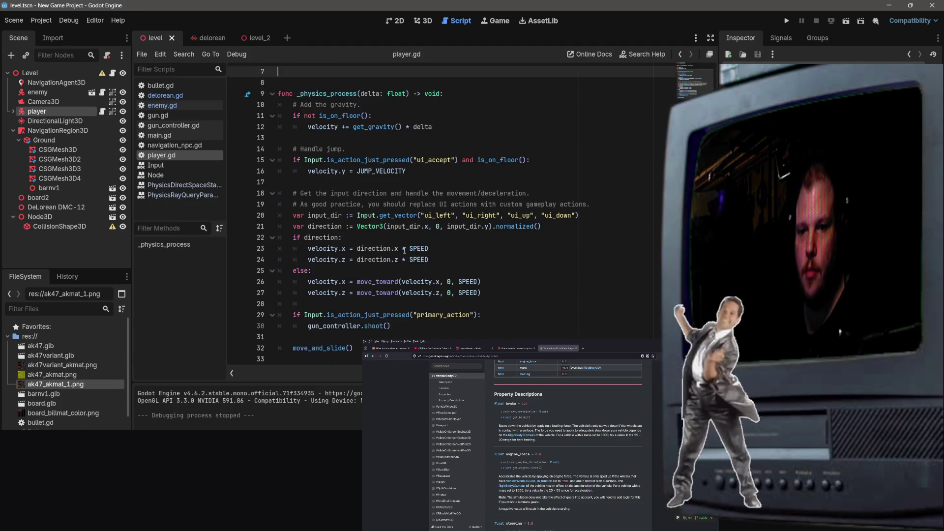
scroll(404, 250, "up", 2)
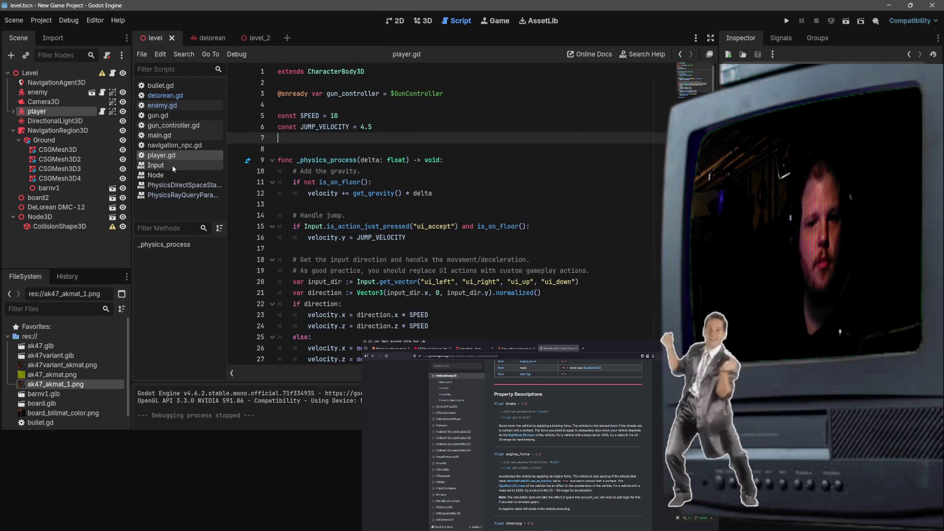
Step: Browse enemy.gd, gun.gd and delorean.gd, ending on main.gd
left_click(173, 106)
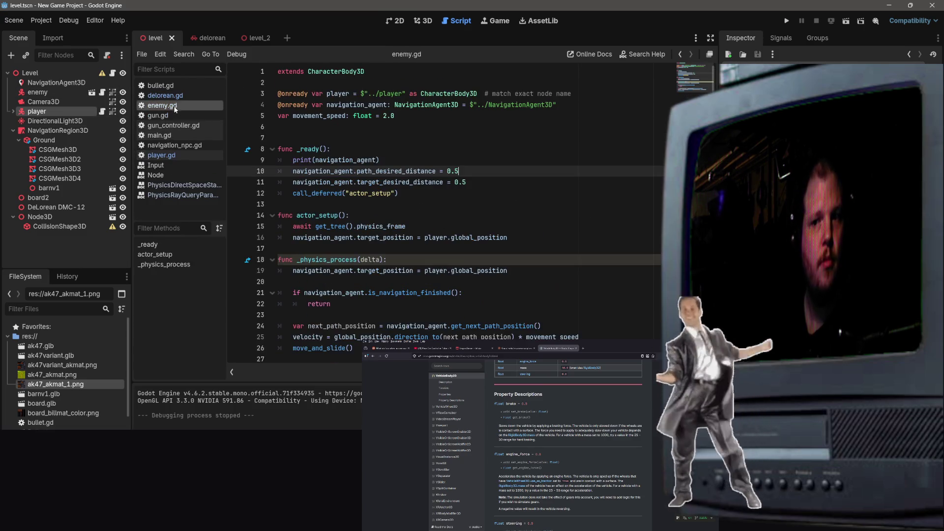
left_click(179, 116)
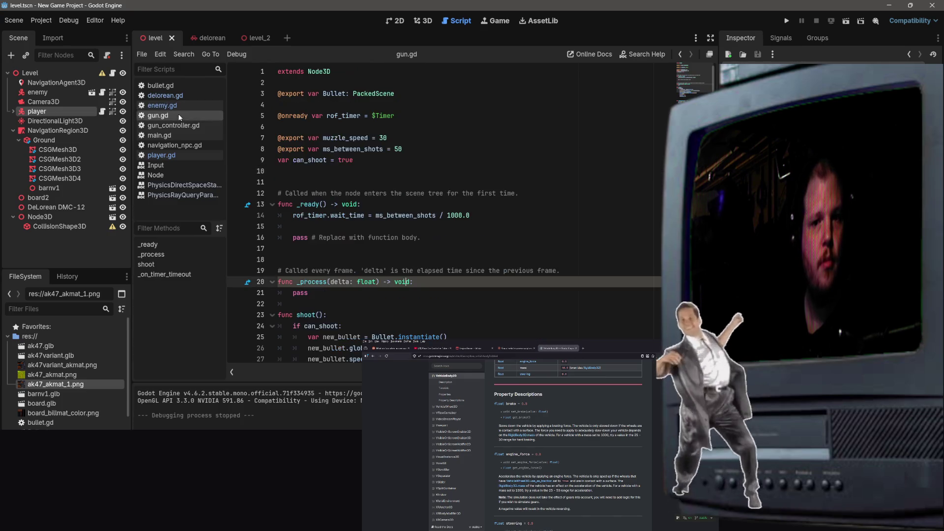
left_click(176, 125)
left_click(172, 96)
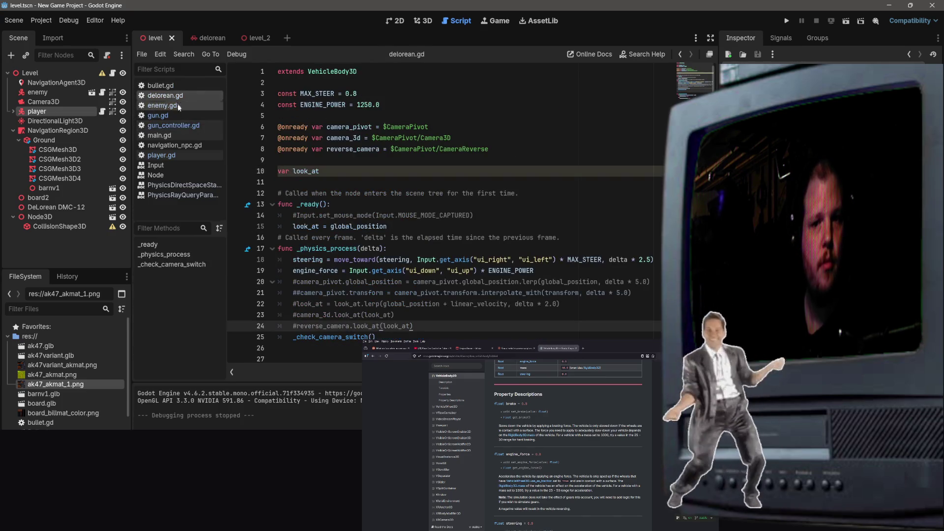
left_click(178, 105)
left_click(194, 135)
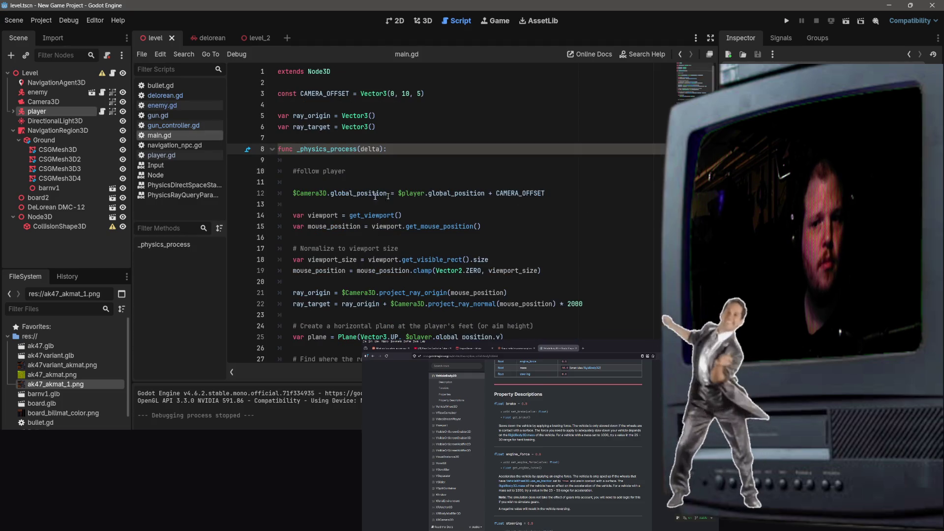
Step: Highlight the CAMERA_OFFSET constant and camera-follow lines 11–12 in main.gd, then select the Level root node
triple_click(270, 93)
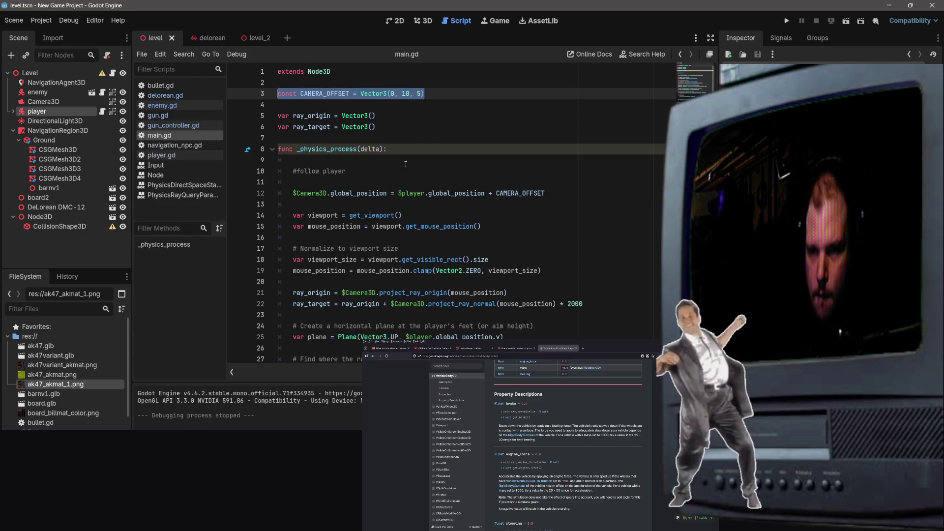
scroll(416, 150, "down", 2)
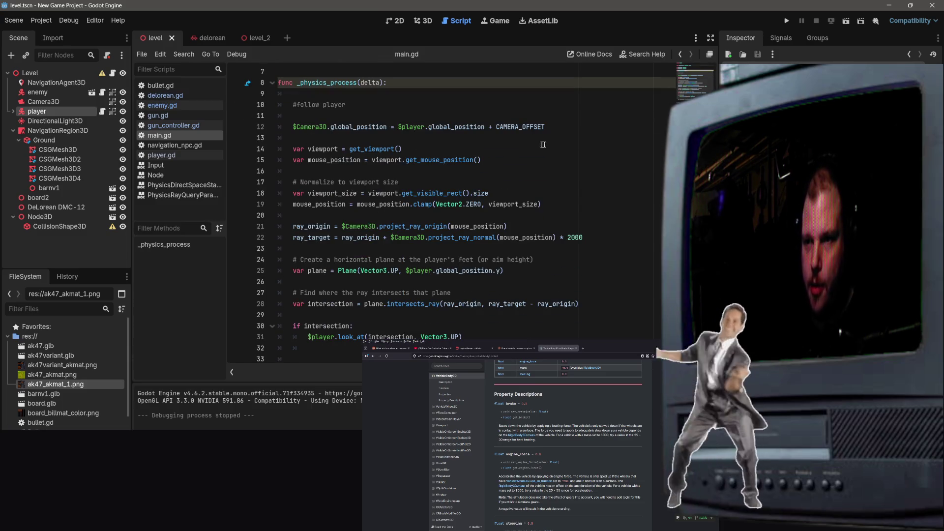
mouse_move(565, 126)
left_mouse_down()
mouse_move(269, 116)
mouse_move(293, 127)
left_mouse_up()
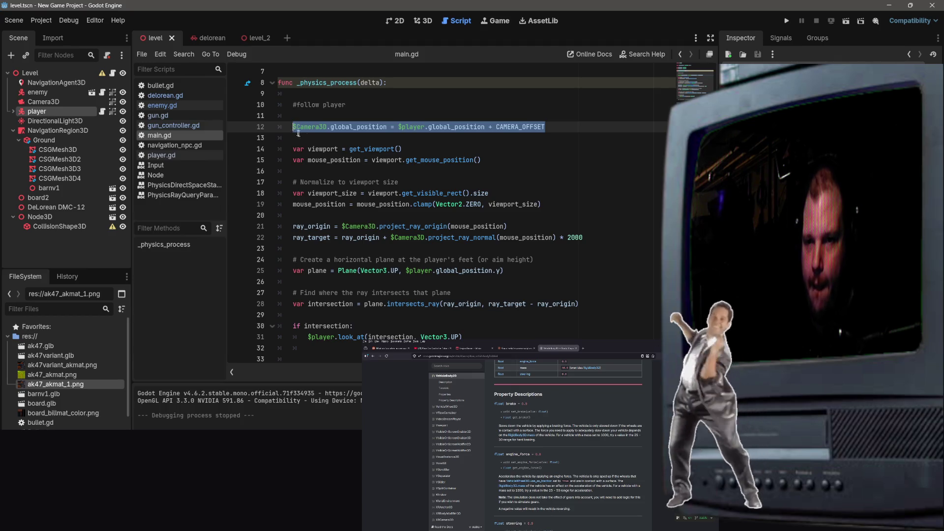
scroll(308, 154, "up", 2)
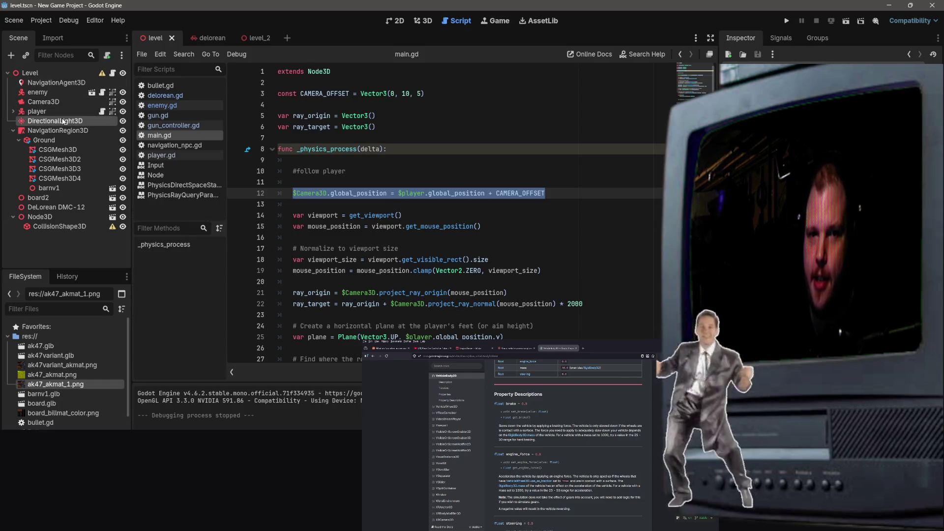
left_click(69, 73)
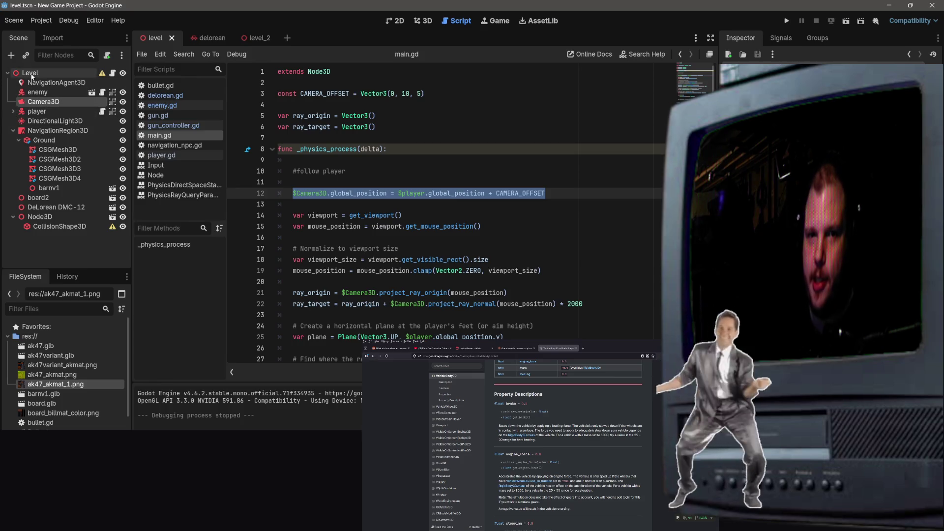
left_click(256, 37)
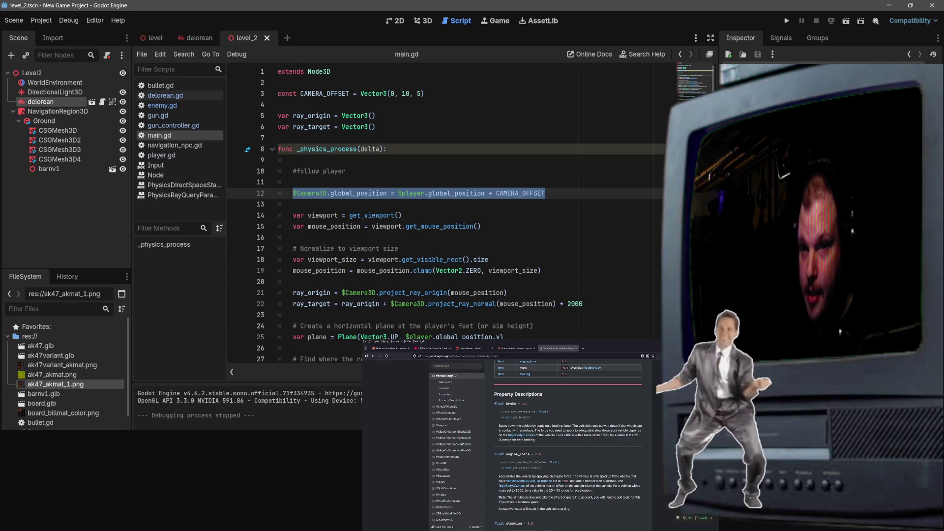
left_click(48, 73)
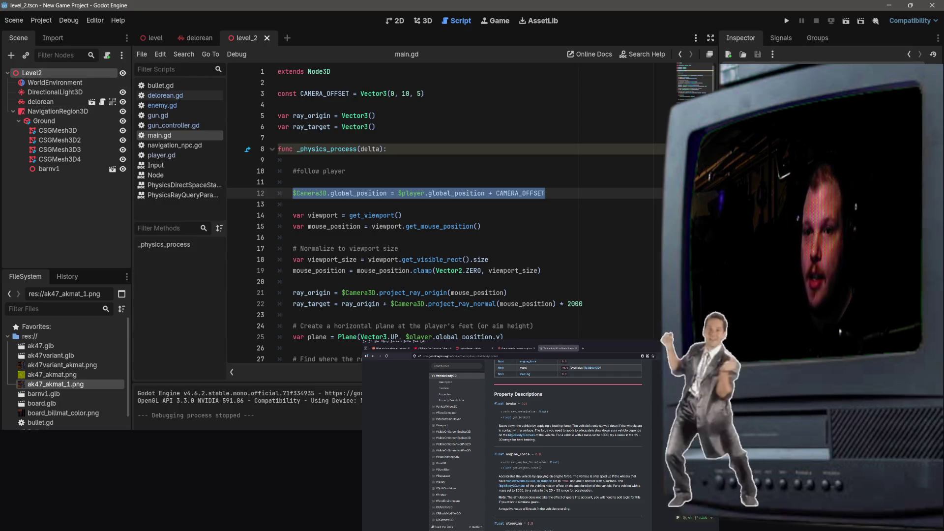
left_click(502, 183)
scroll(498, 190, "down", 1)
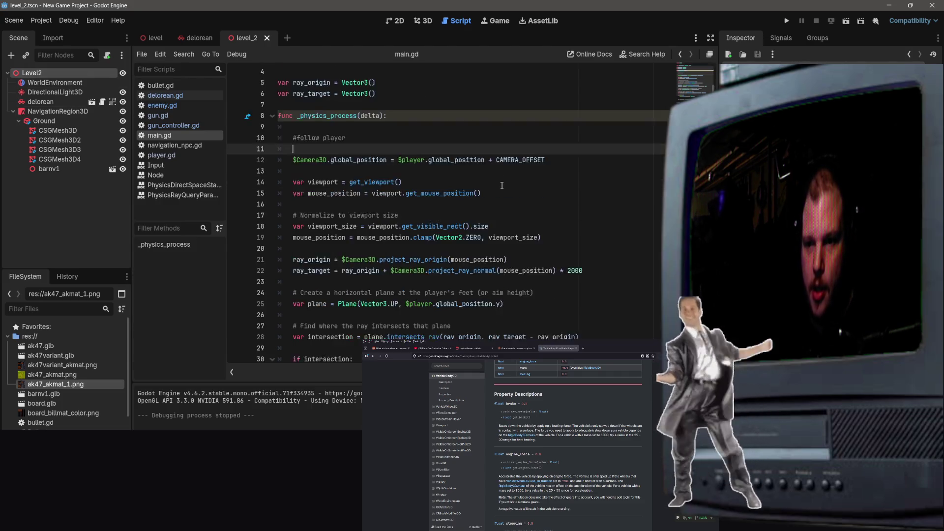
scroll(498, 190, "up", 1)
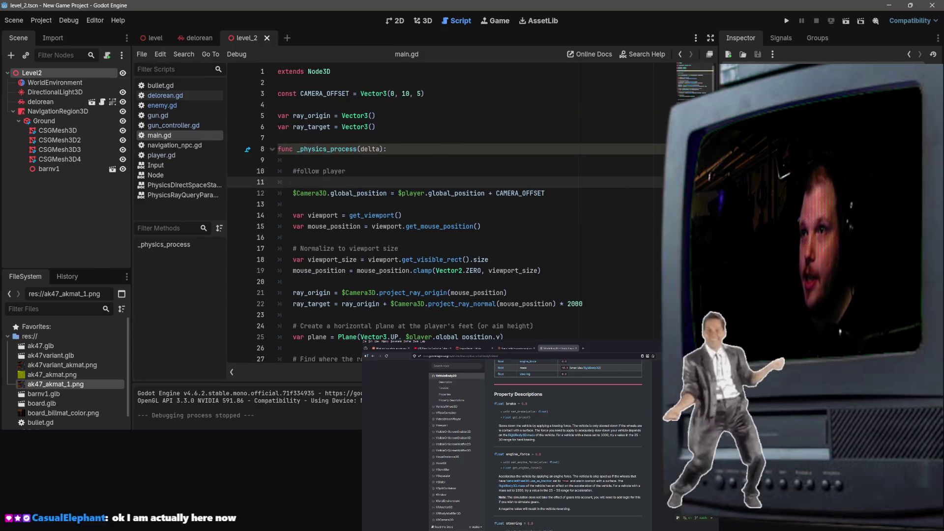
left_click_drag(160, 135, 31, 72)
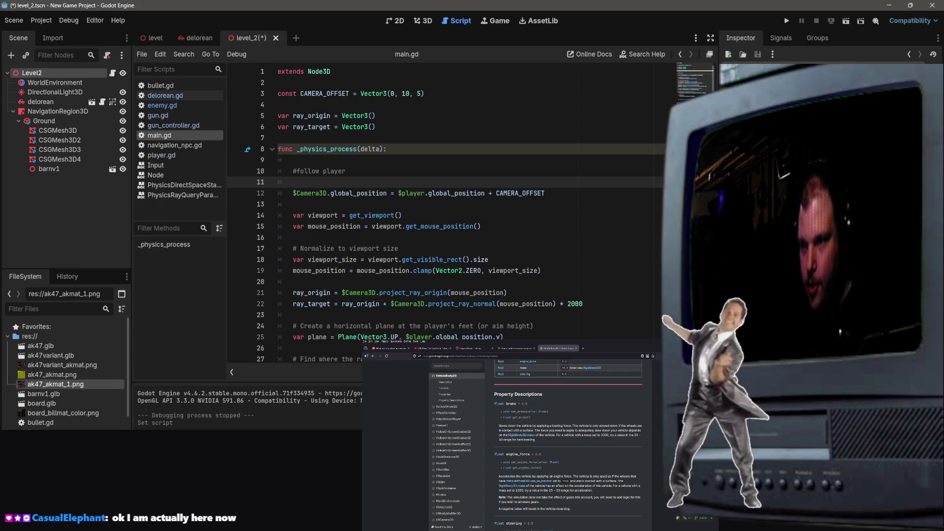
key("ctrl+s")
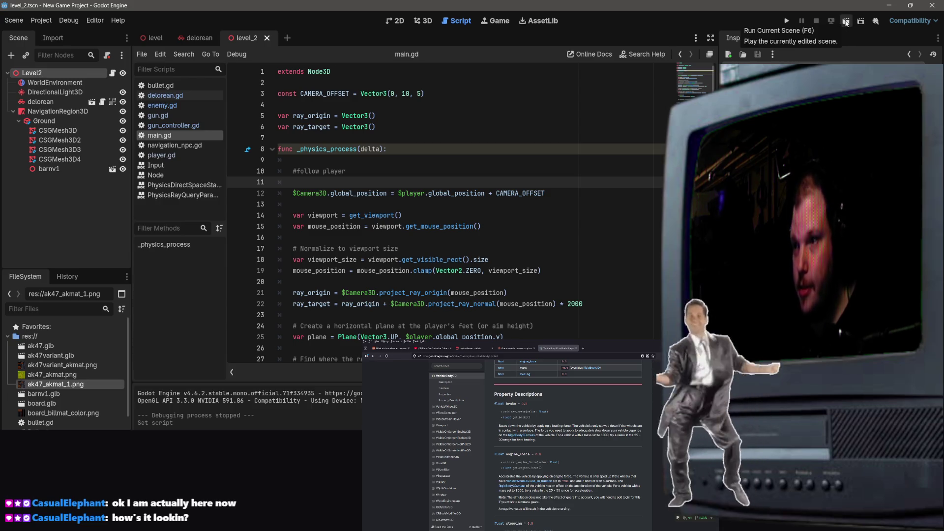
Step: Run the current scene with F6; it halts on an invalid global_position access on null
key("F6")
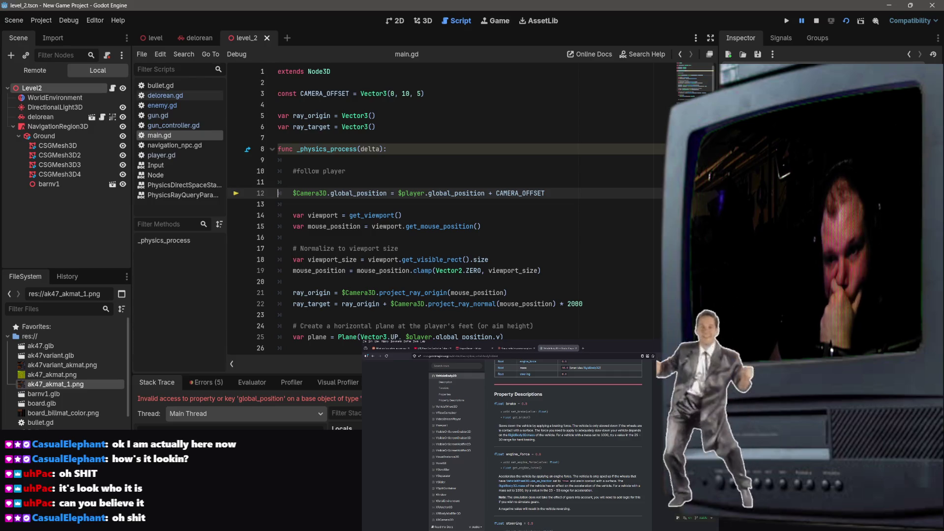
left_click(573, 336)
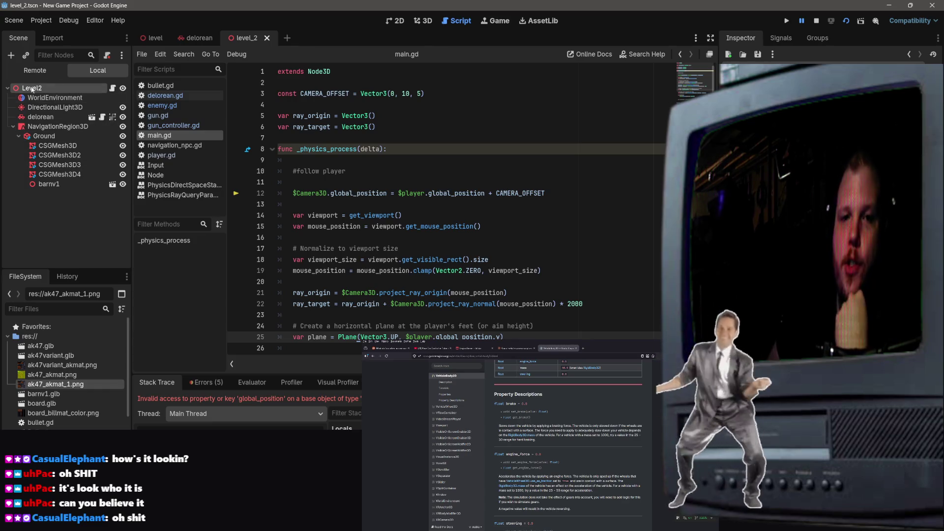
Step: Rename the delorean node in the Scene dock to 'player'
left_click(57, 116)
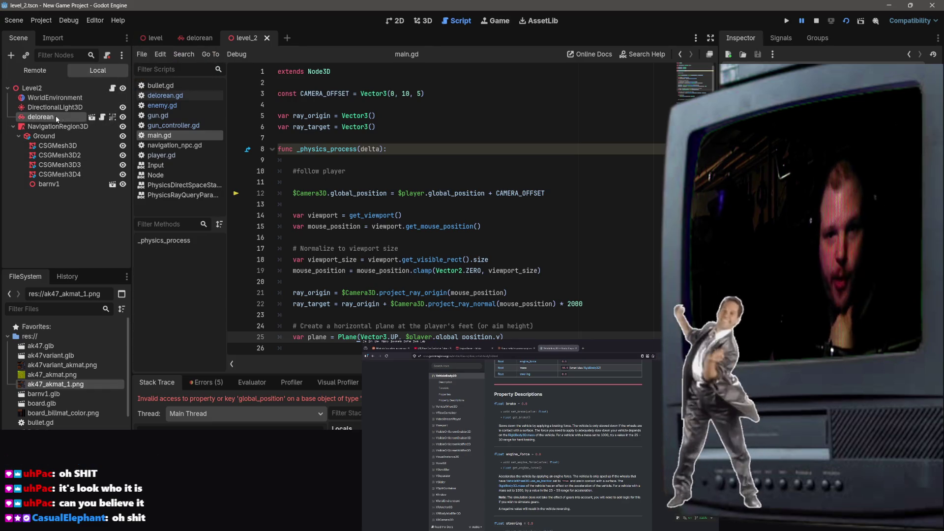
left_click(57, 117)
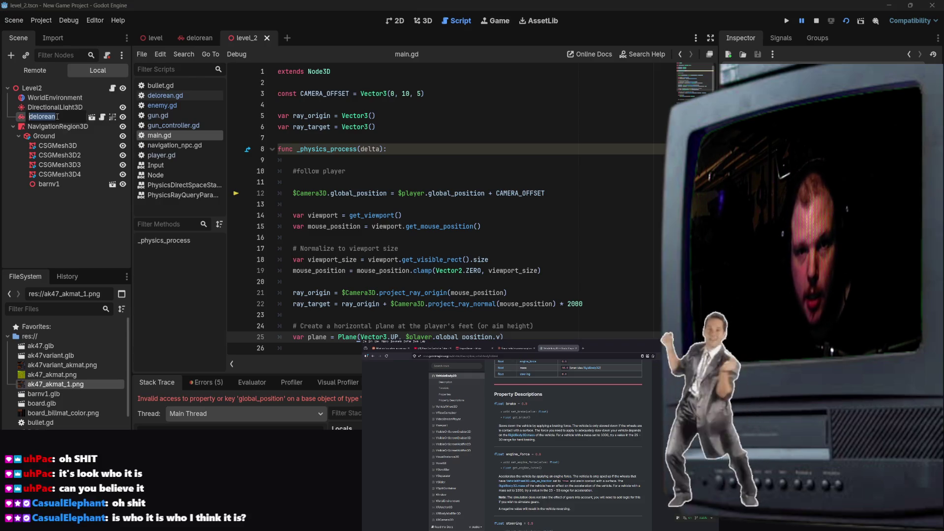
type("player")
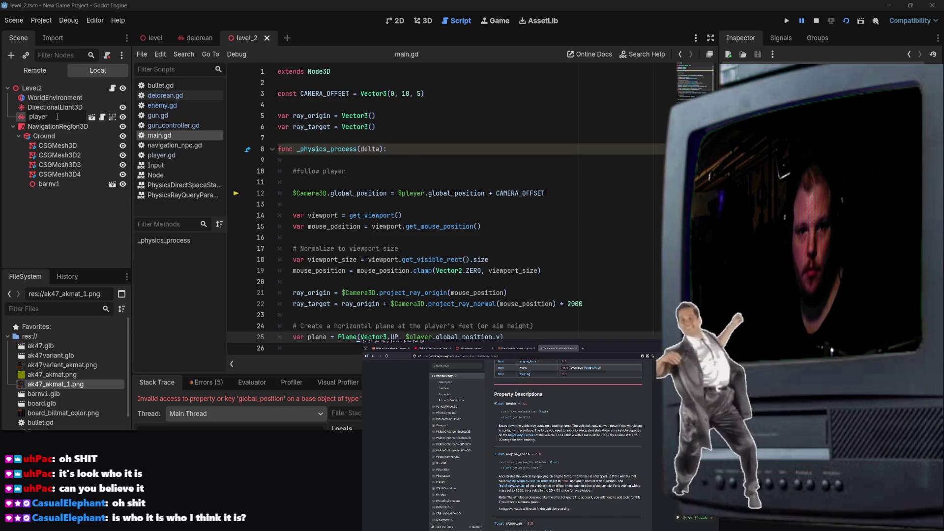
key("Return")
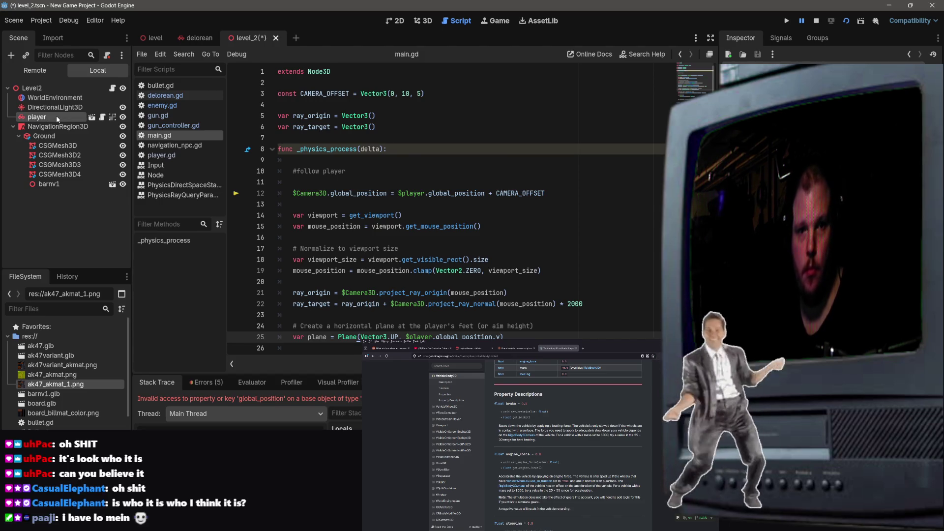
Step: Review main.gd, save the level_2 scene with Ctrl+S, and relaunch the game
left_click(491, 259)
scroll(502, 160, "down", 3)
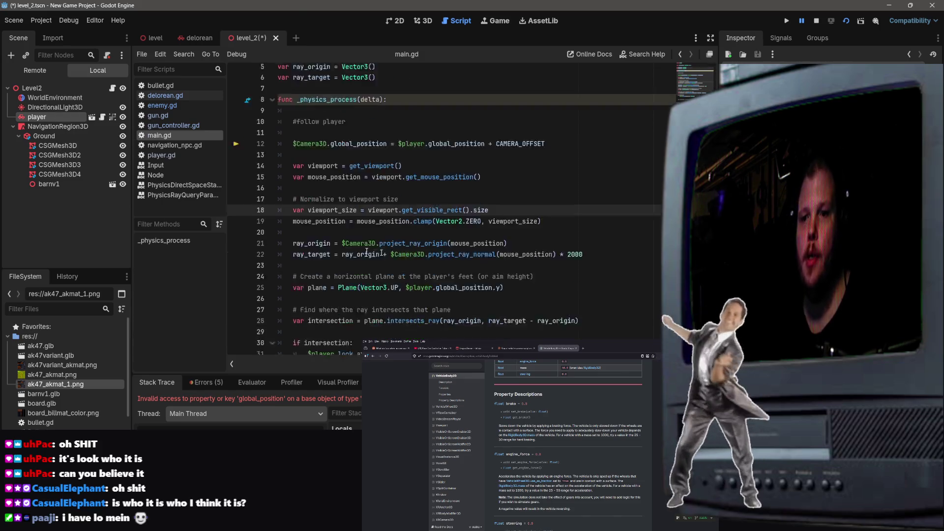
scroll(502, 160, "up", 3)
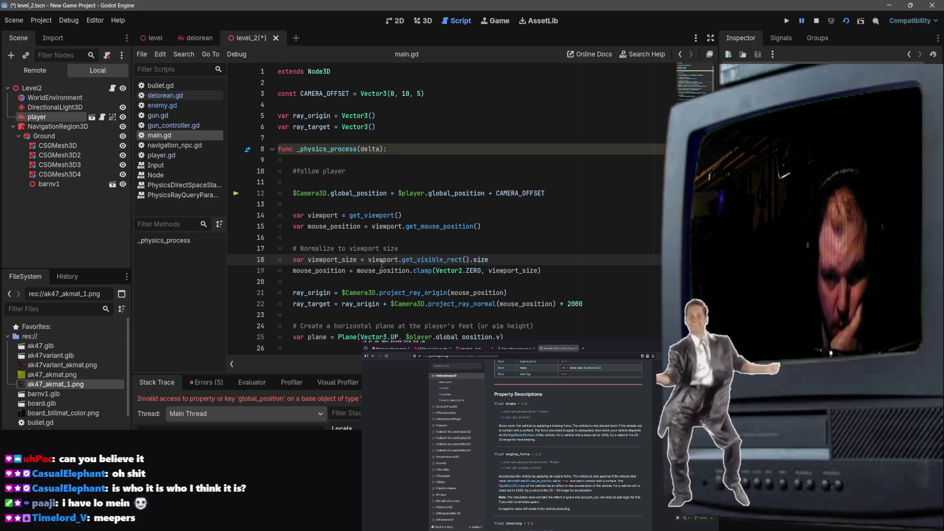
scroll(365, 237, "down", 5)
mouse_move(363, 238)
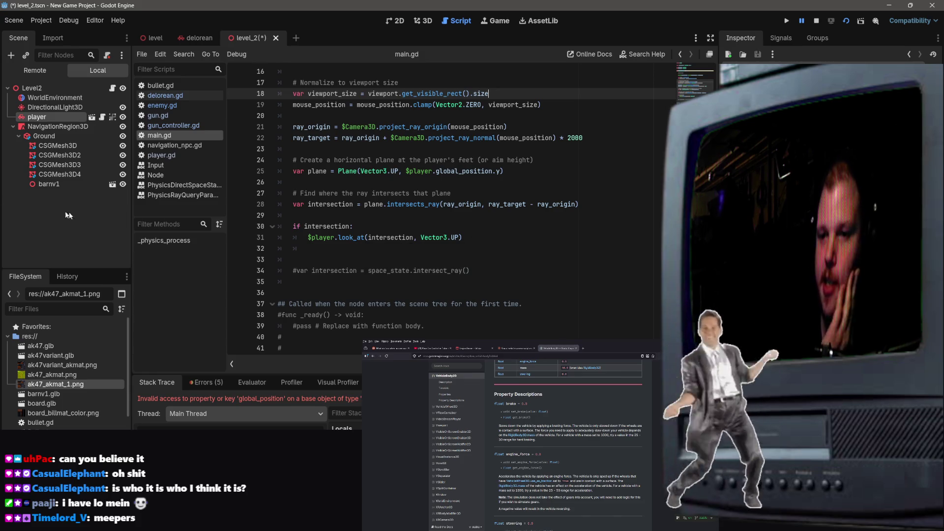
scroll(446, 261, "down", 1)
scroll(445, 260, "up", 6)
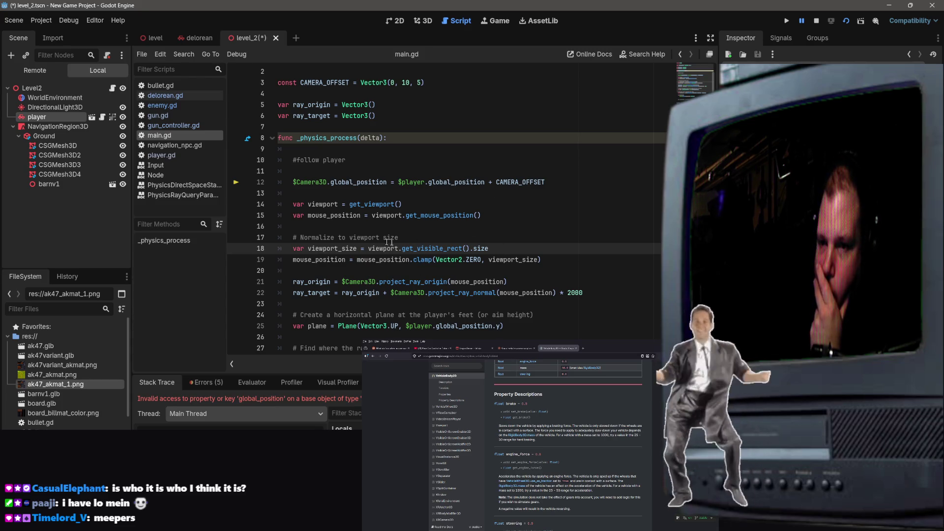
left_click(553, 150)
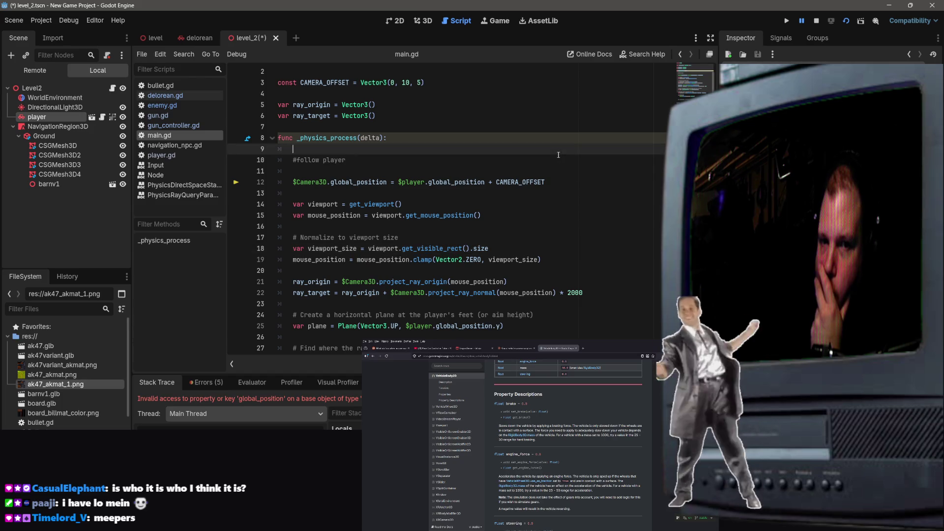
key("ctrl+s")
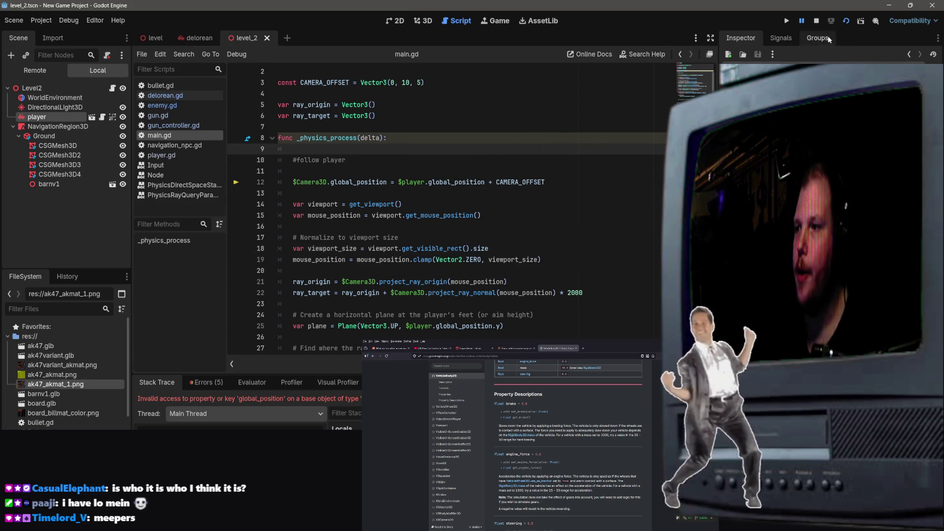
left_click(841, 23)
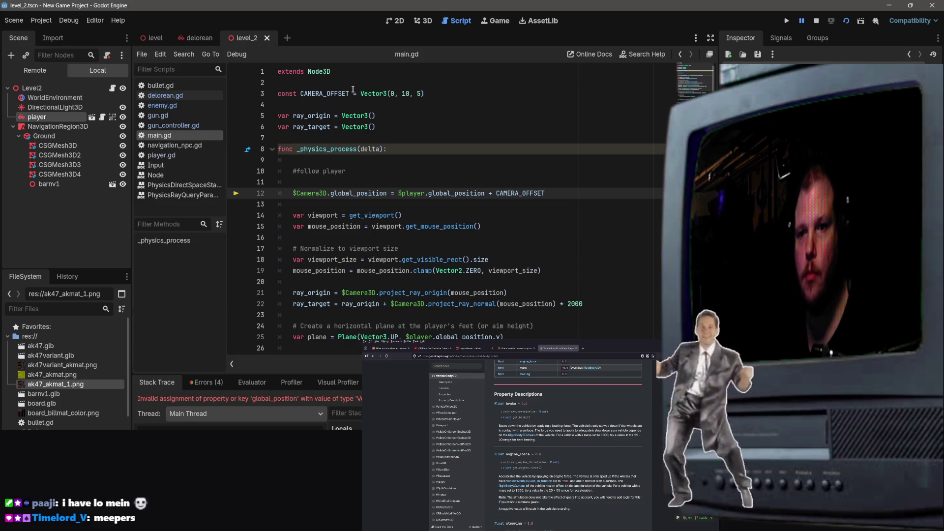
Step: Inspect the invalid-assignment error, cancel a rename of player, and examine main.gd line 12 after CAMERA_OFFSET
scroll(343, 118, "down", 1)
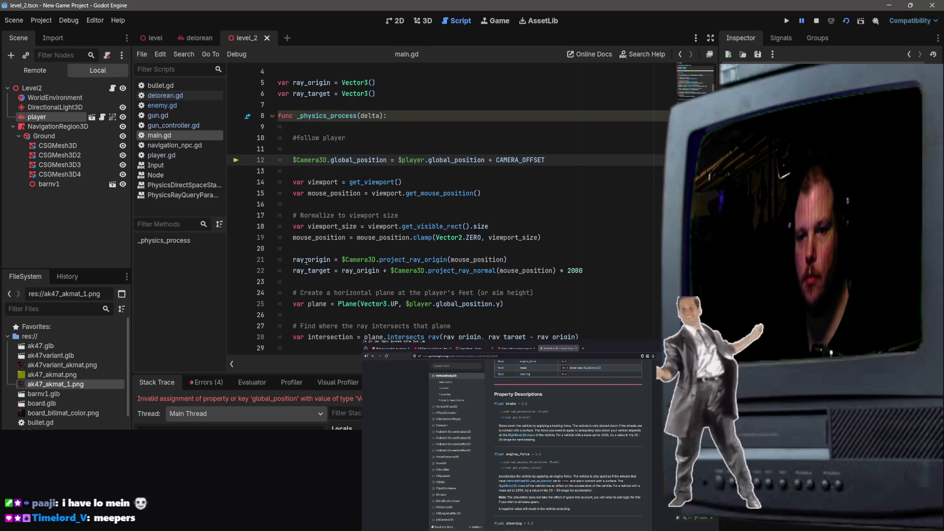
mouse_move(342, 262)
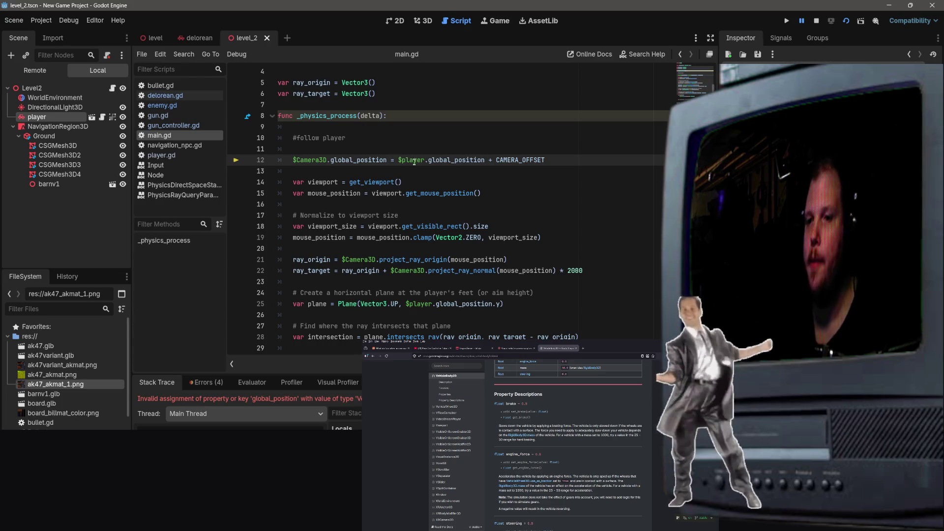
double_click(45, 119)
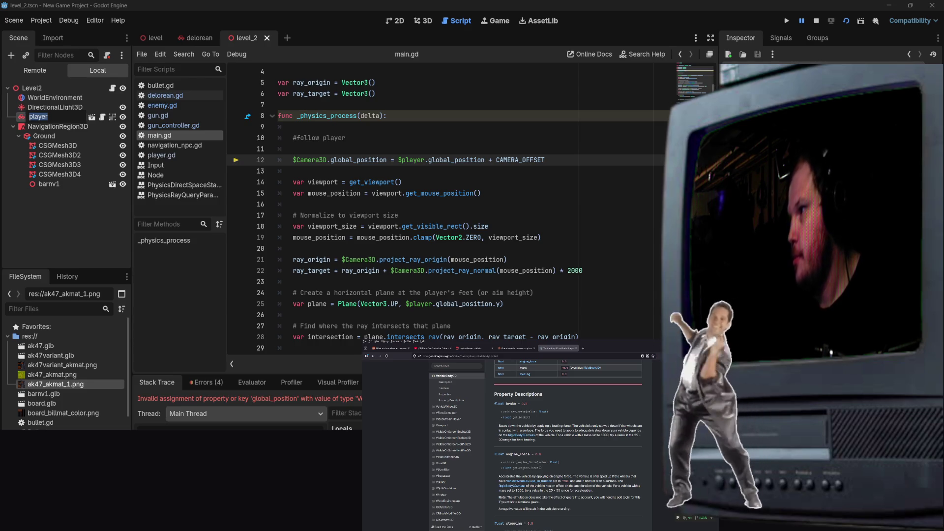
key("Escape")
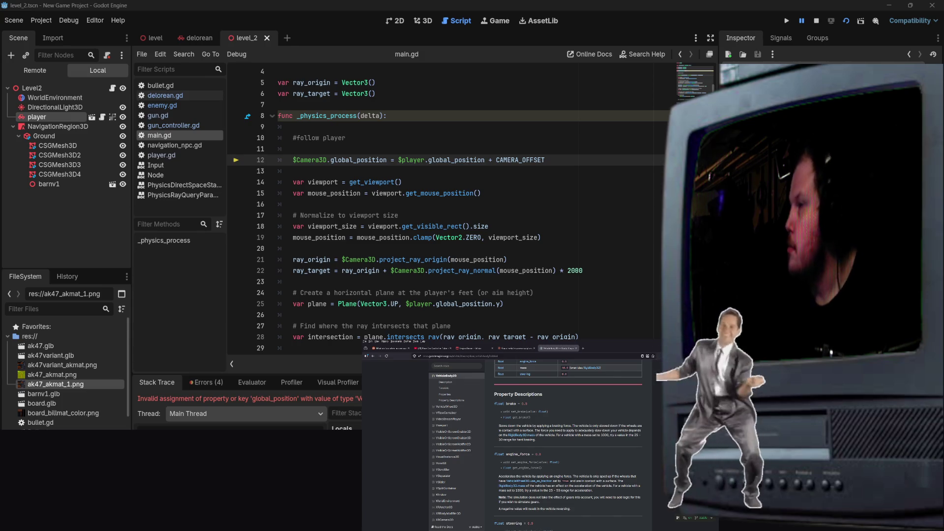
left_click(426, 148)
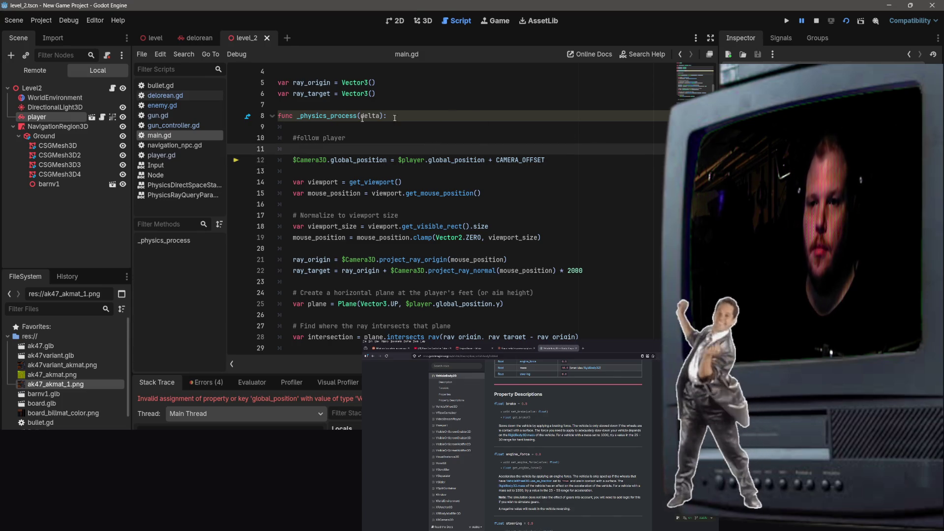
scroll(394, 118, "up", 1)
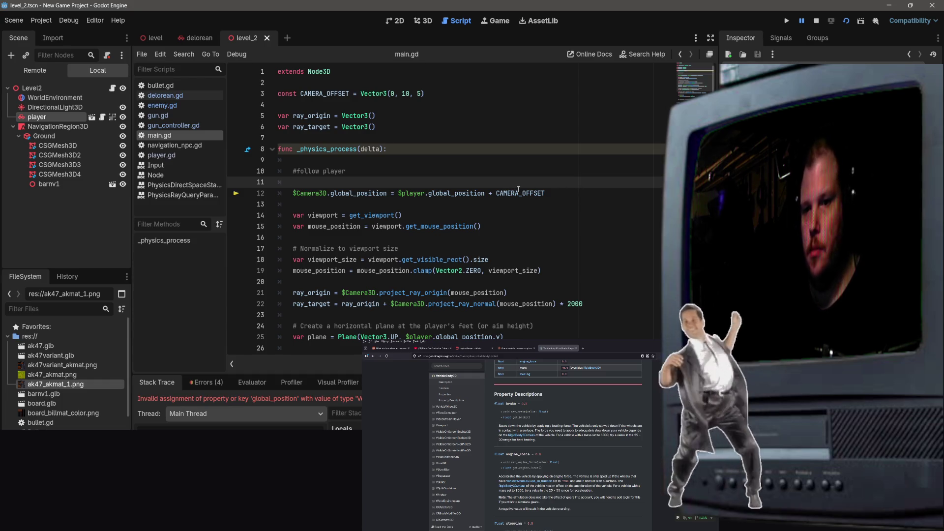
left_click(558, 197)
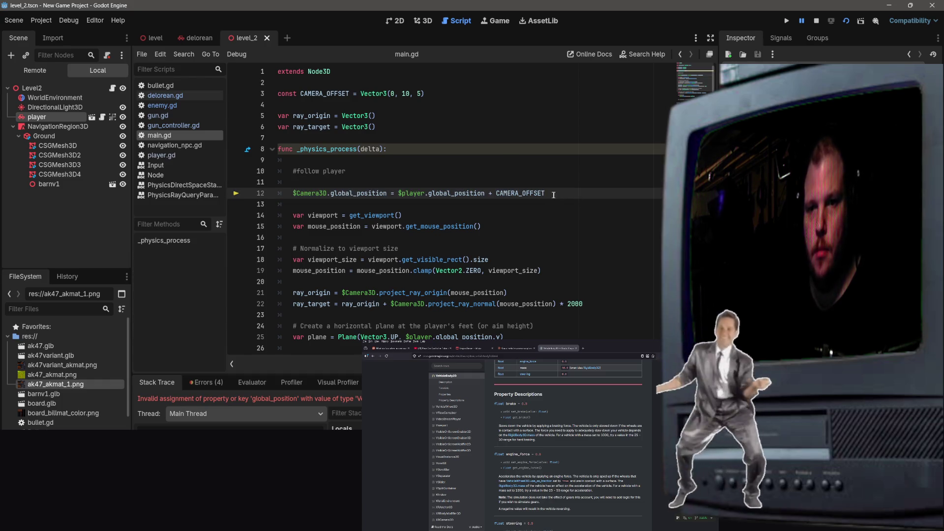
Step: Change the level_2 node's name from 'player' back to 'delorean' and confirm it
key("Up")
key("Up")
key("Up")
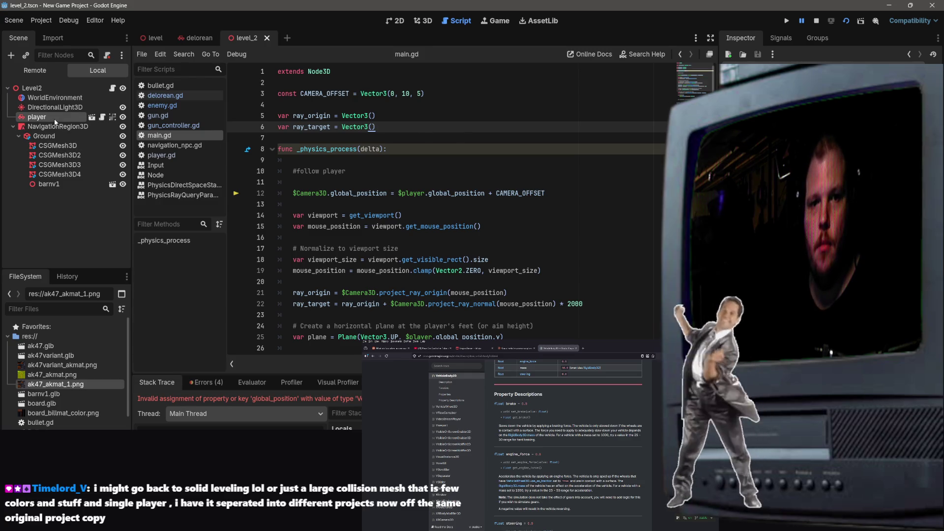
double_click(53, 117)
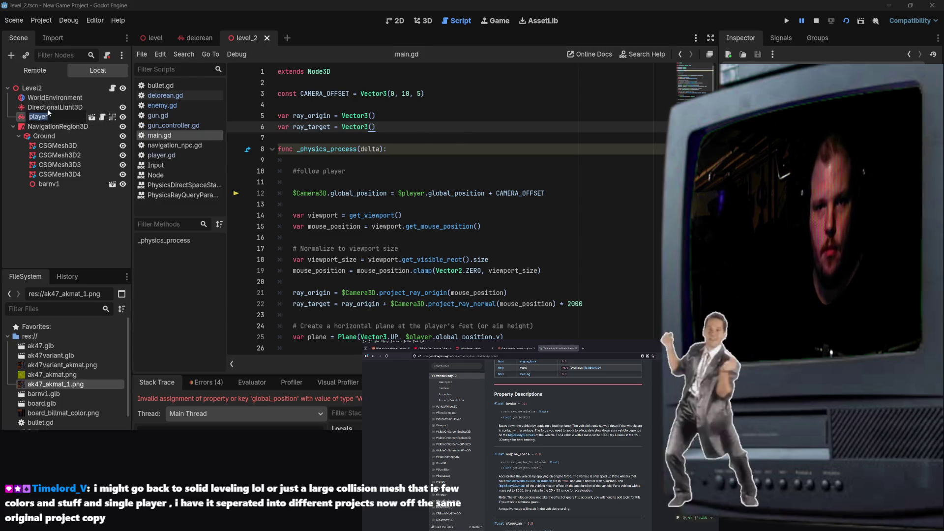
type("DELOREA")
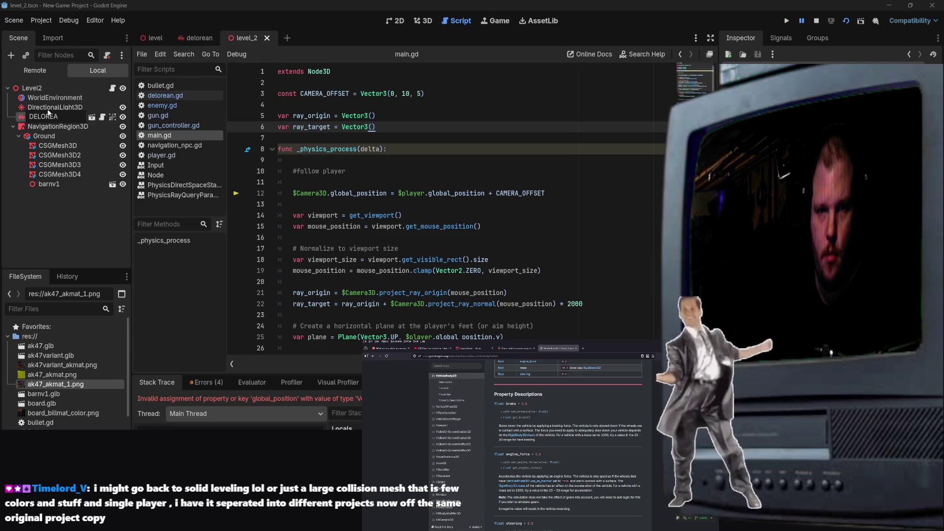
type("delorean")
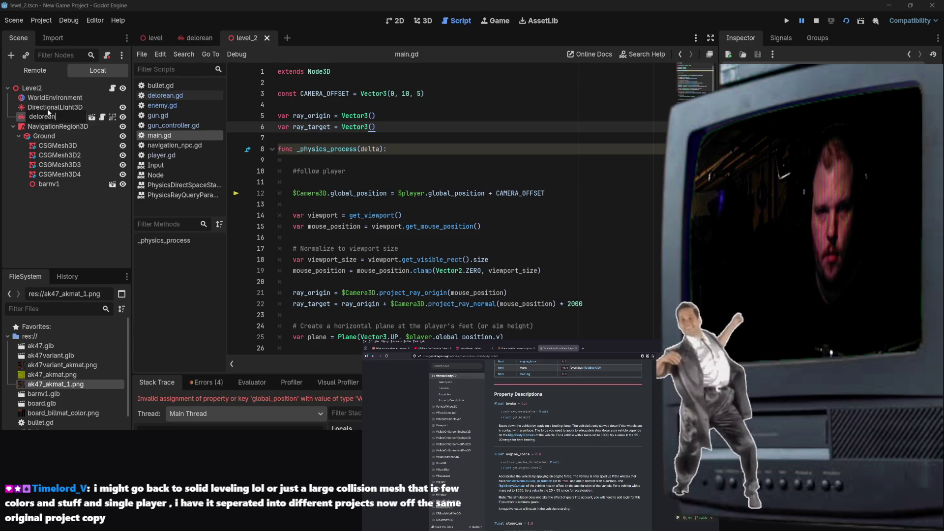
key("Return")
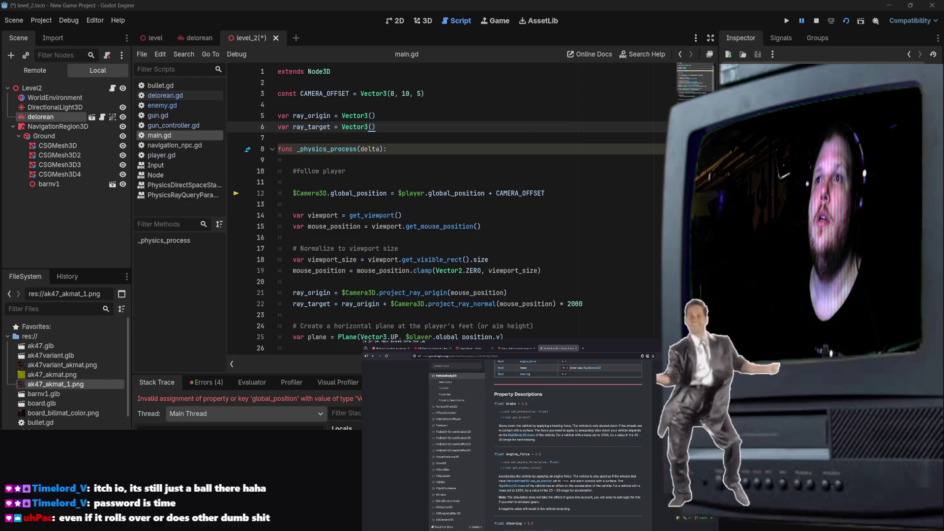
Step: Open the Timelessballshtml itch.io game page and run its web build
key("alt+Tab")
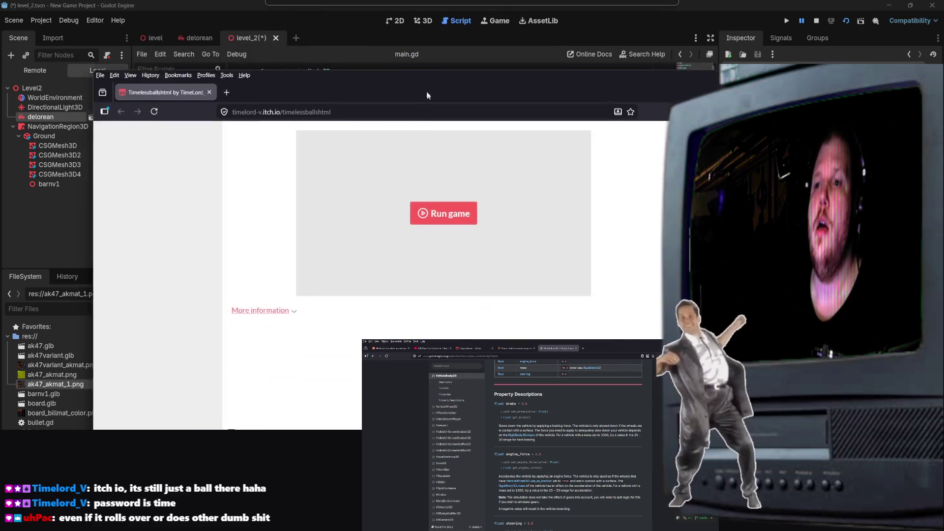
left_click(406, 207)
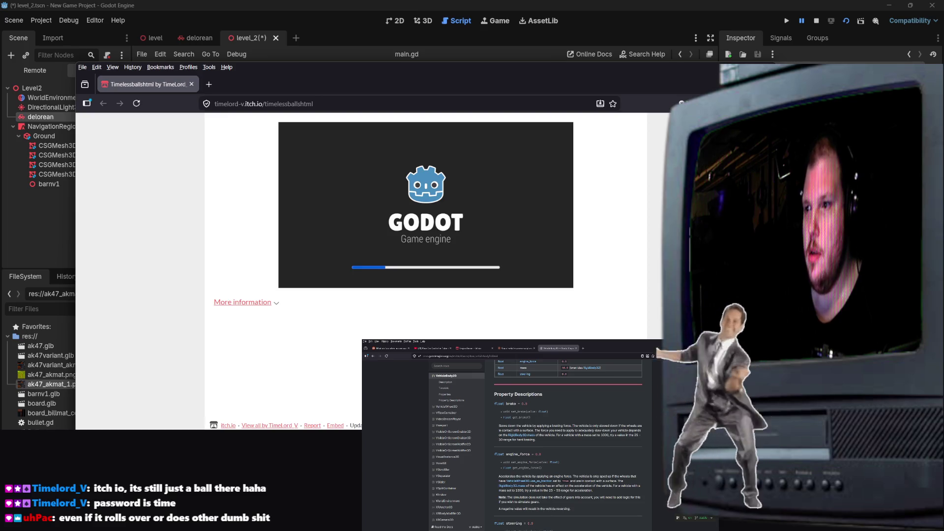
key("alt+Tab")
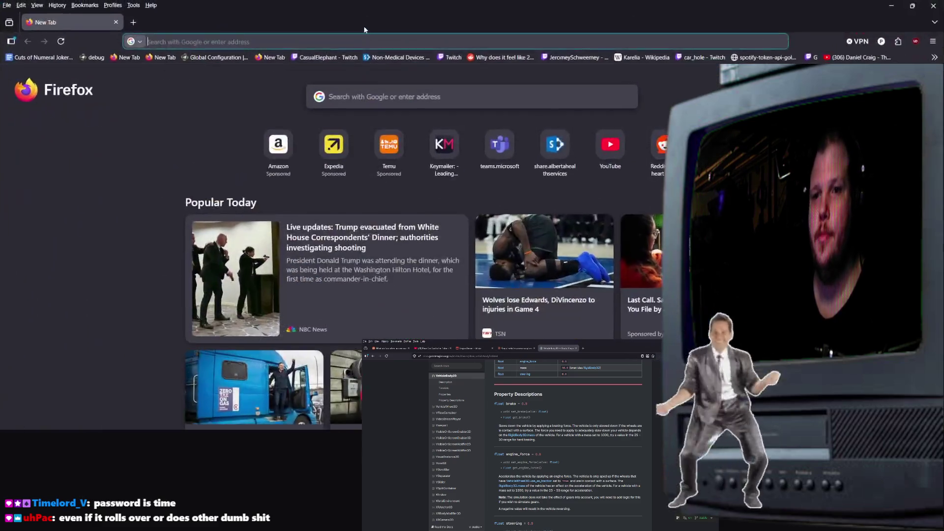
left_click(317, 42)
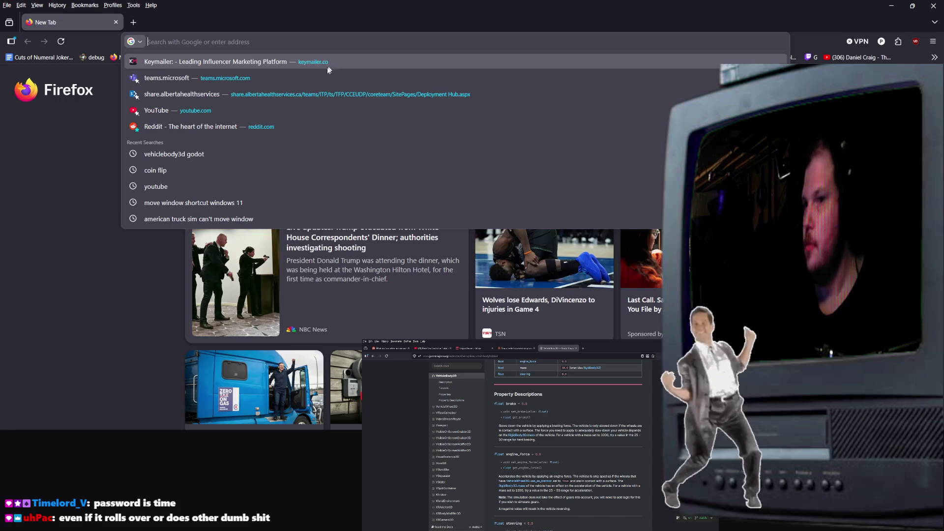
type("timel;")
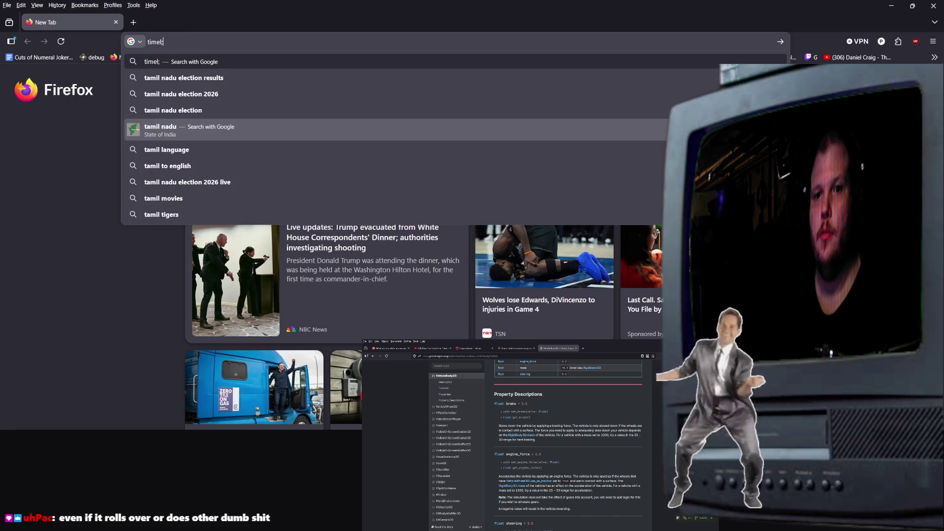
key("BackSpace")
key("BackSpace")
key("BackSpace")
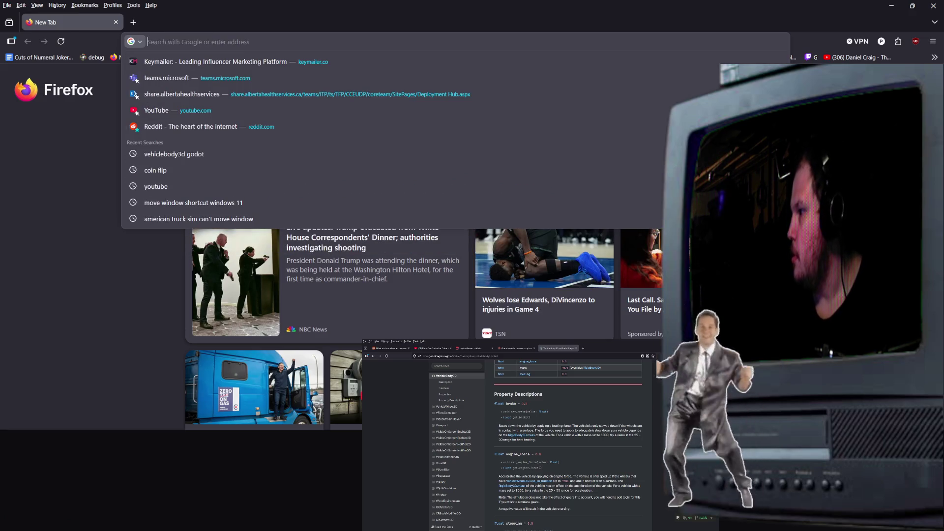
key("Escape")
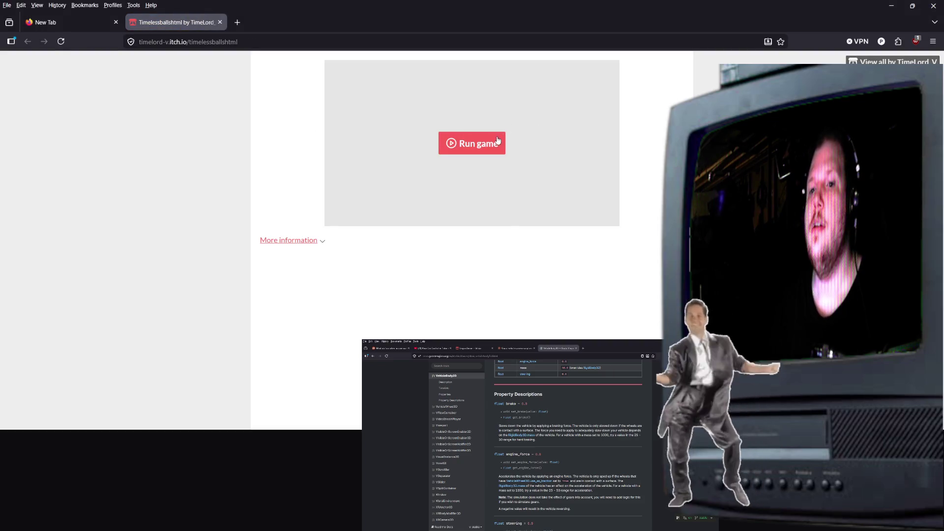
left_click(497, 144)
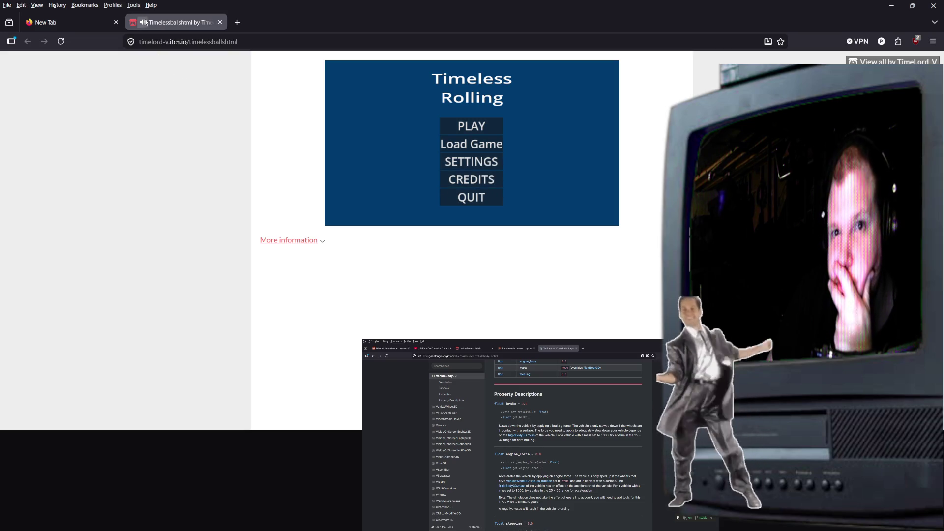
Step: Turn the game's MAINVOLUME down to zero in Settings and return to the menu
left_click(453, 164)
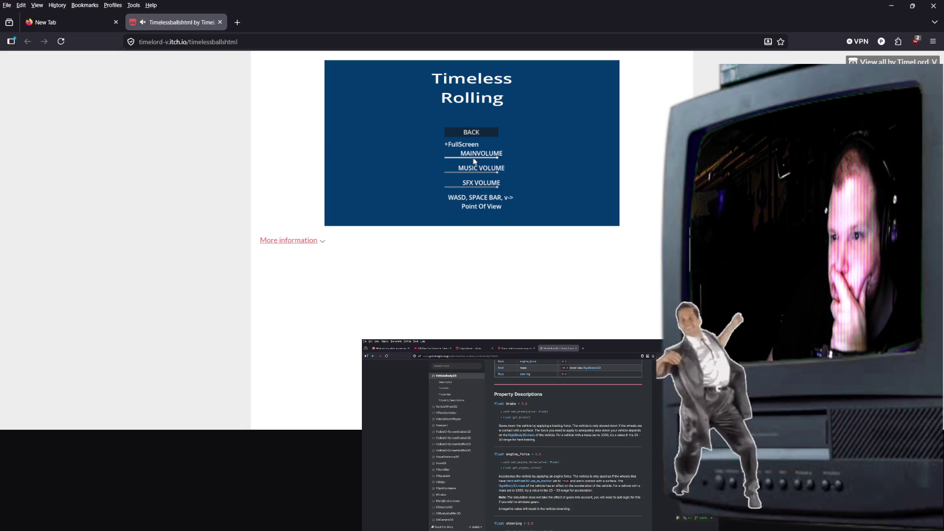
left_click_drag(475, 161, 448, 158)
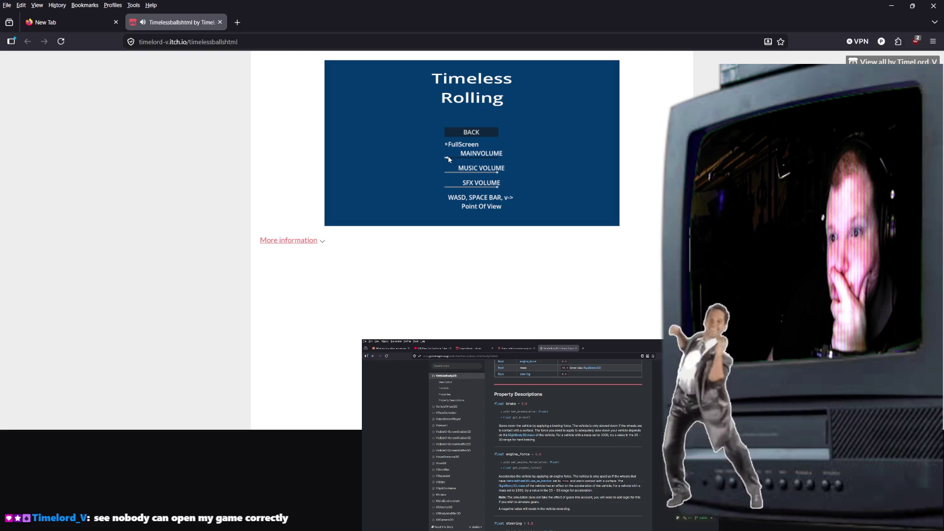
left_click(472, 130)
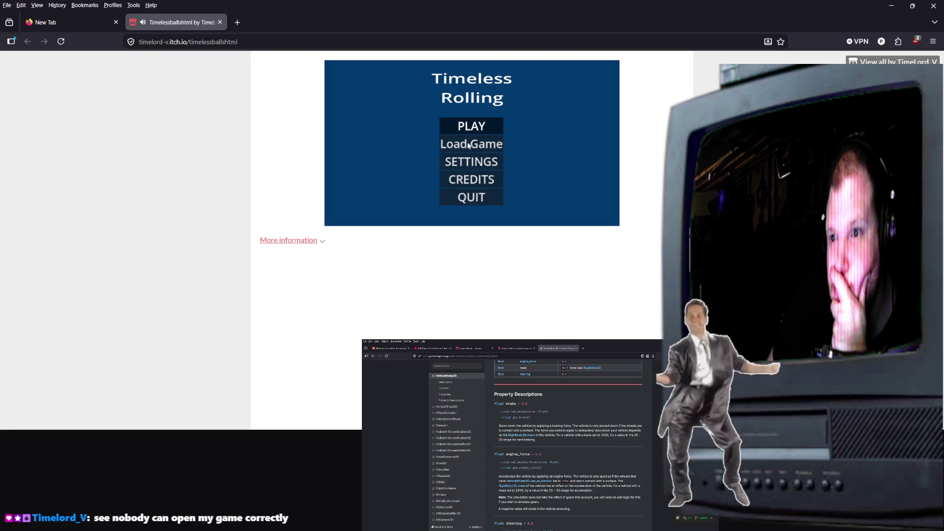
Step: Start playing, bounce the ball several times, then exit full screen to the itch.io page
left_click(471, 127)
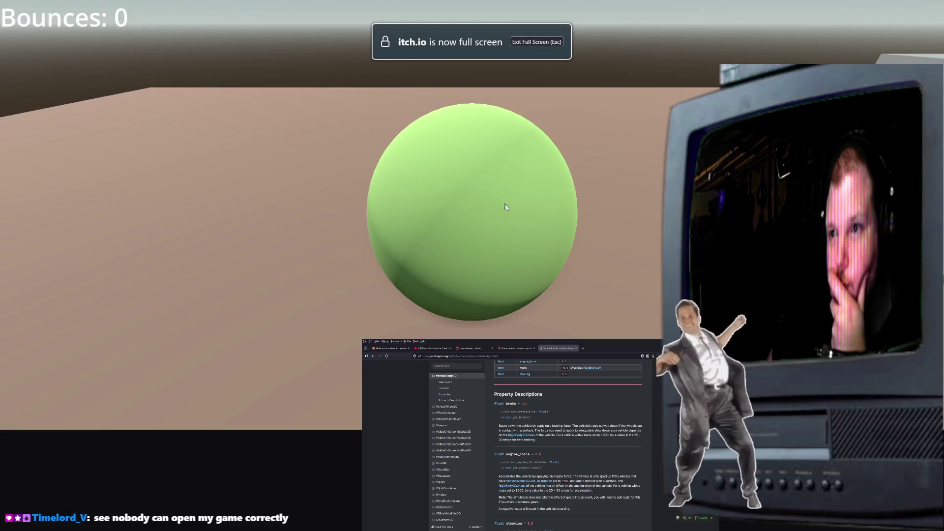
left_click(514, 229)
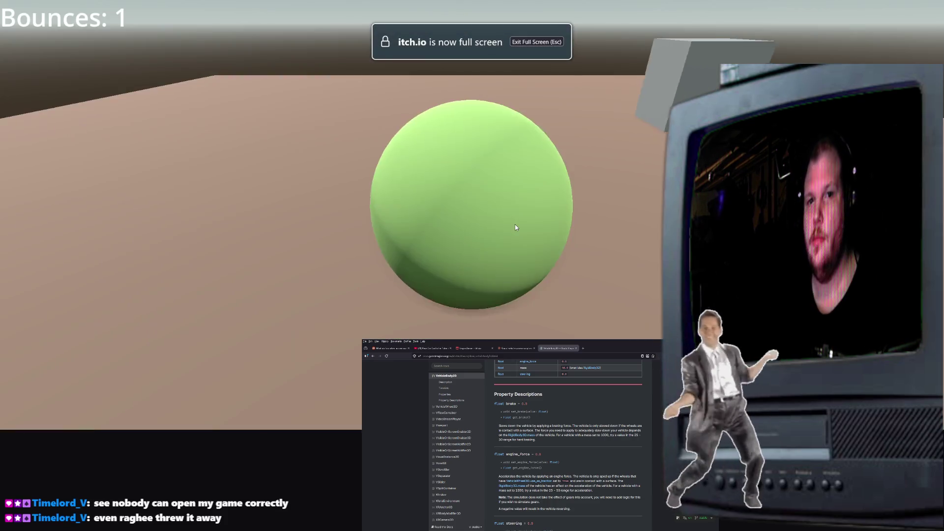
left_click(515, 224)
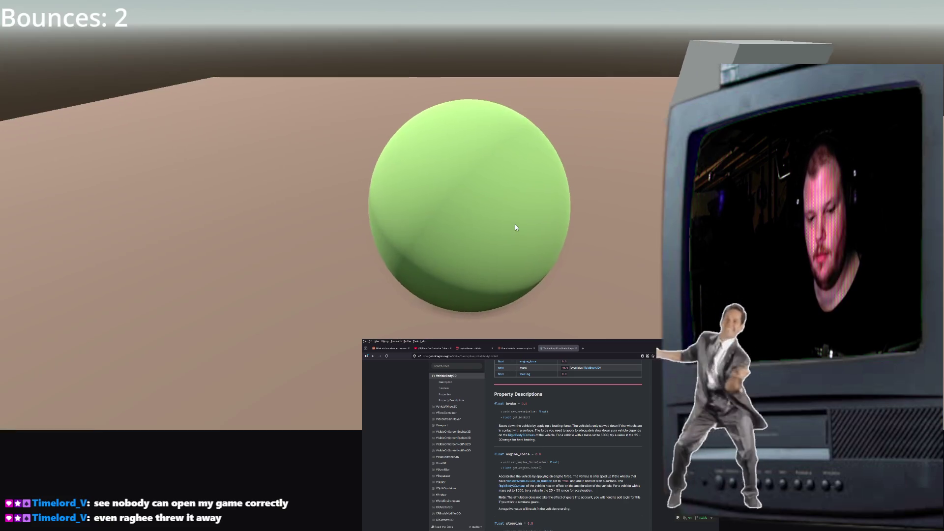
left_click(515, 224)
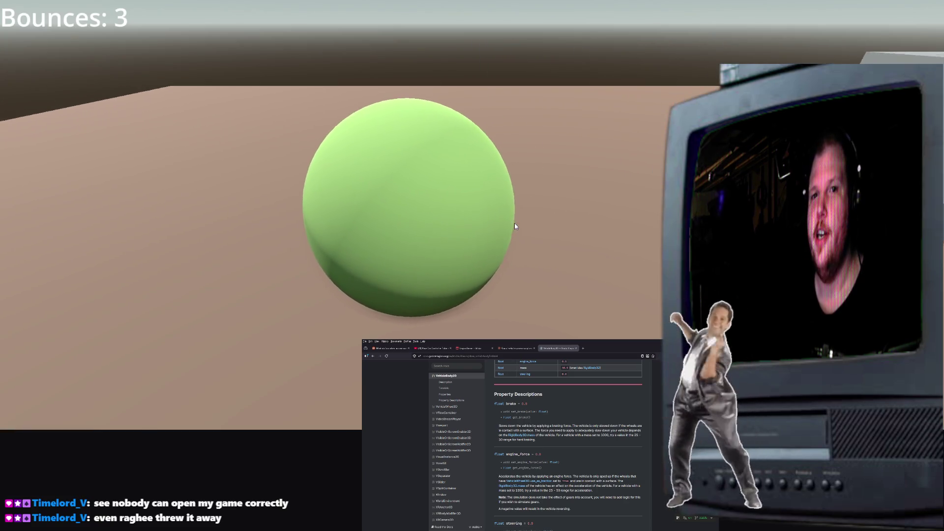
left_click(514, 225)
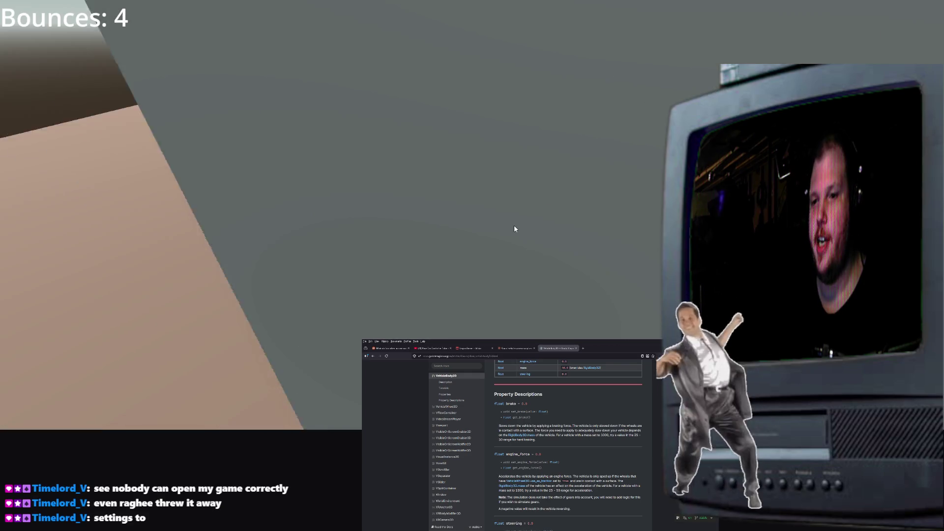
left_click(514, 225)
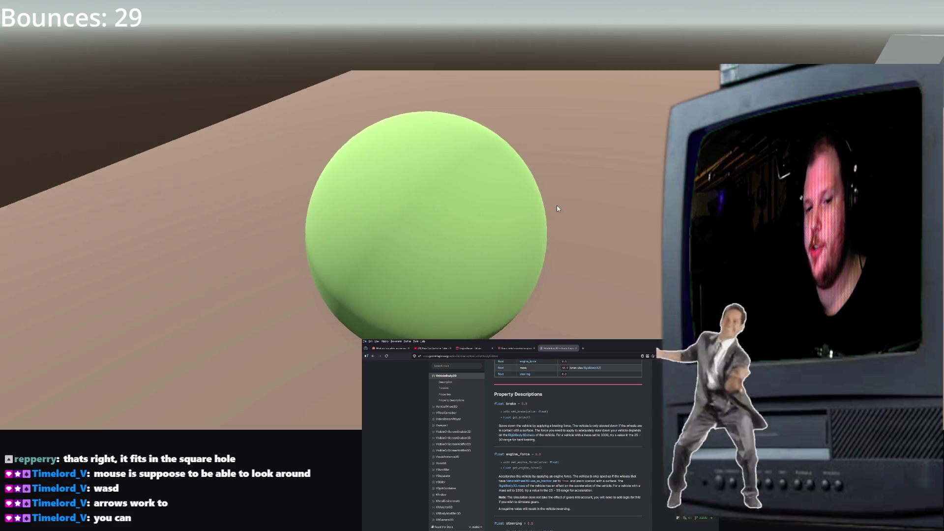
key("Escape")
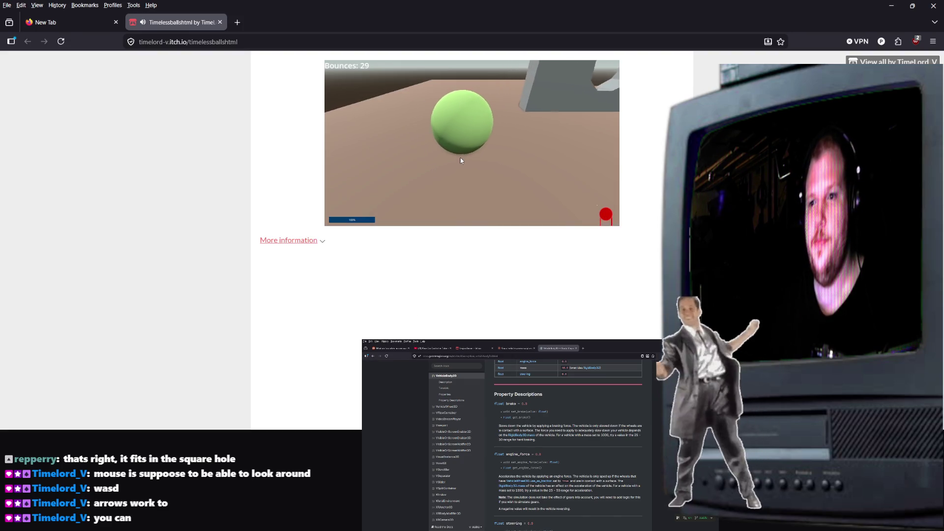
Step: Pause, visit Settings and resume the game, then reload the itch.io page
key("Escape")
left_click(457, 116)
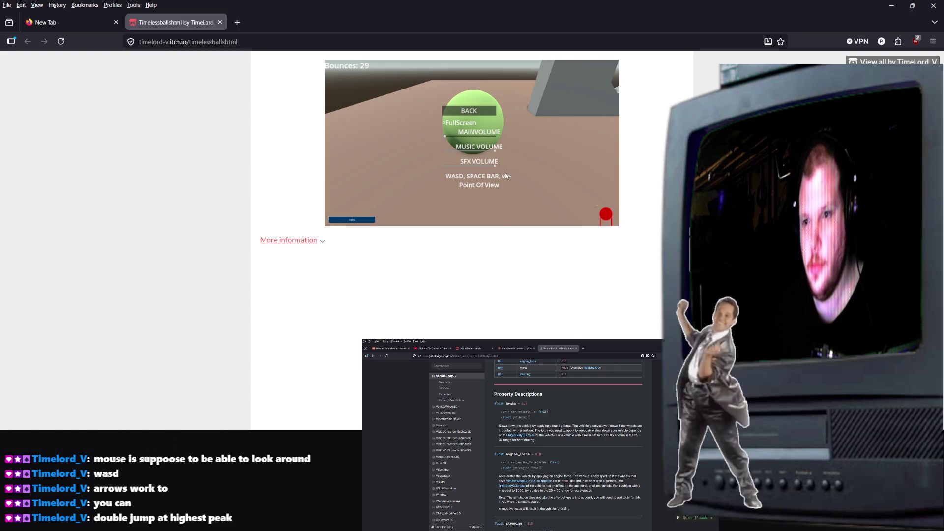
left_click(476, 114)
left_click(470, 97)
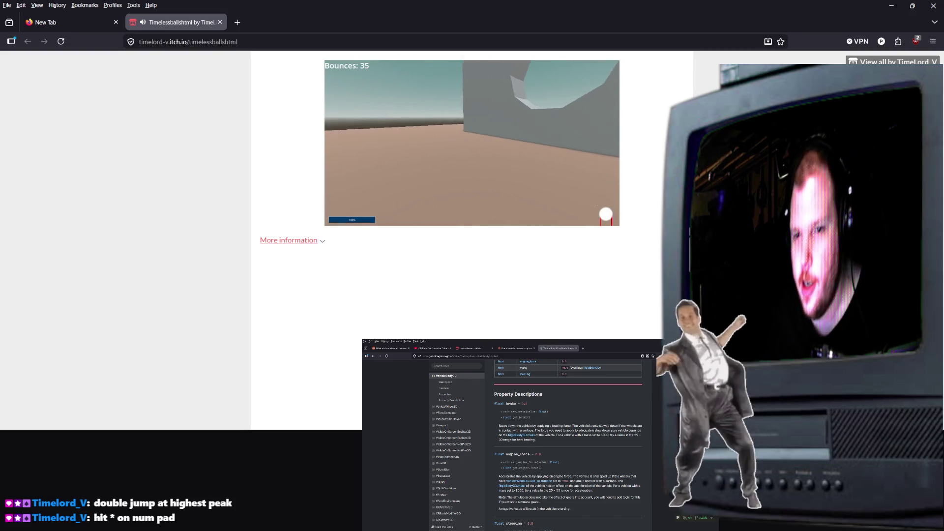
left_click(61, 42)
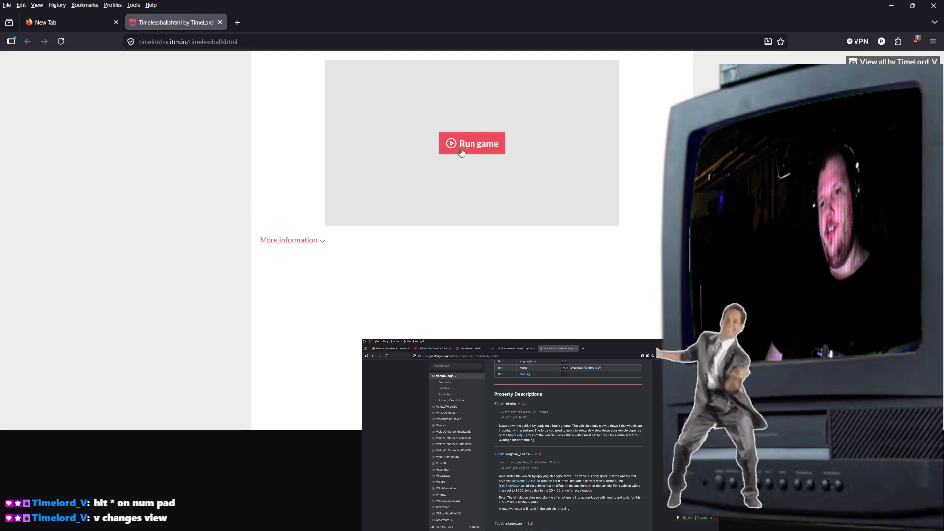
Step: Run the game, play a new run to 8 bounces, exit full screen, and restart the reloaded game
left_click(462, 153)
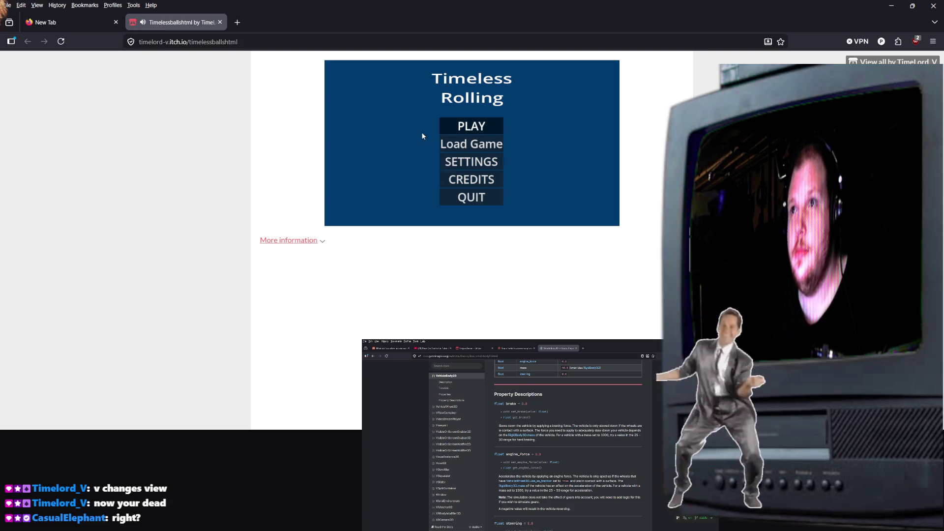
left_click(465, 127)
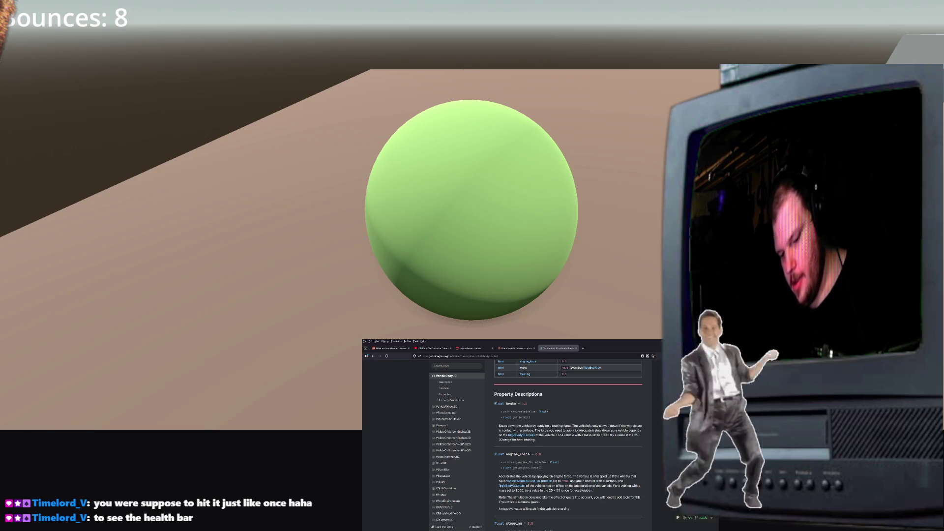
key("Escape")
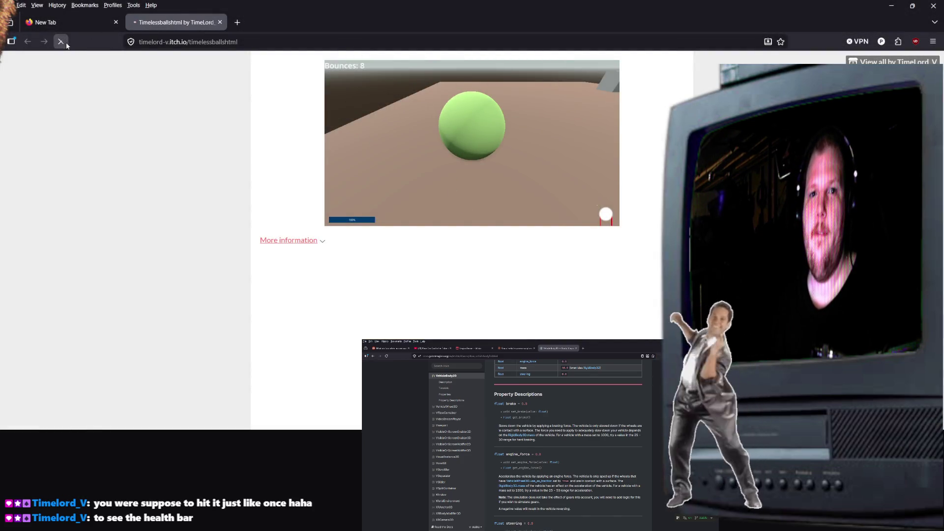
left_click(474, 140)
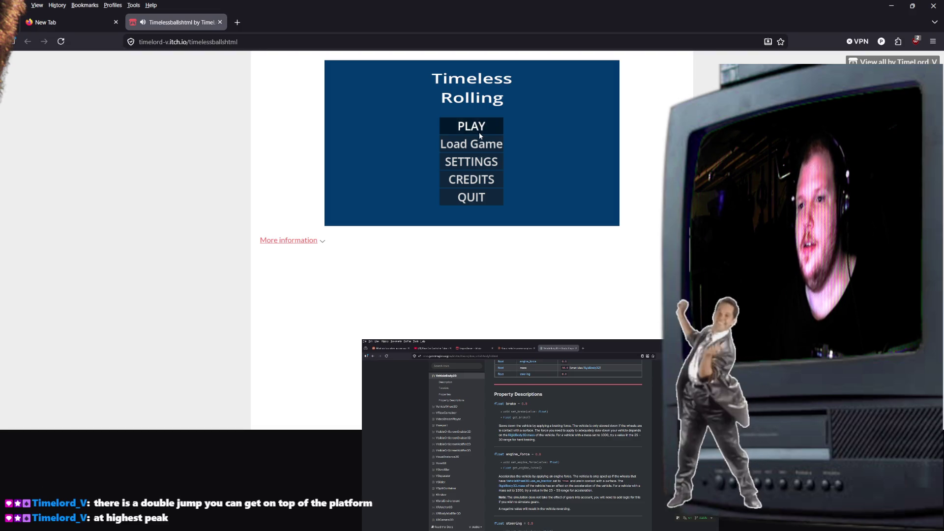
Step: Start a new Timeless Rolling run, play to 27 bounces, and open its pause menu
left_click(479, 131)
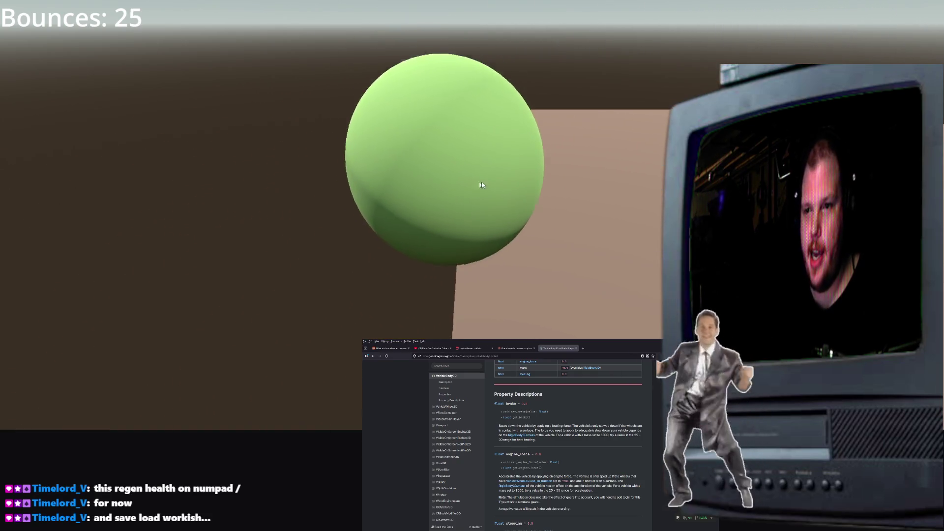
key("F8")
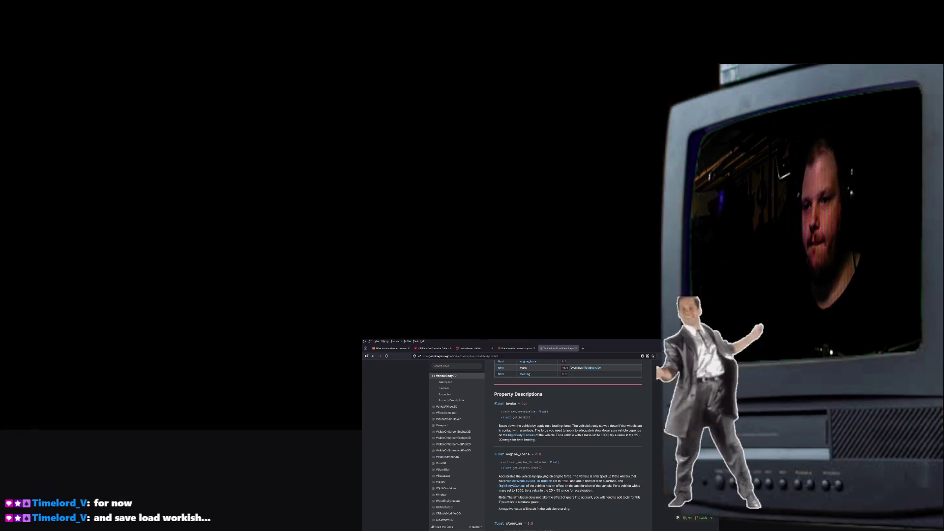
key("Escape")
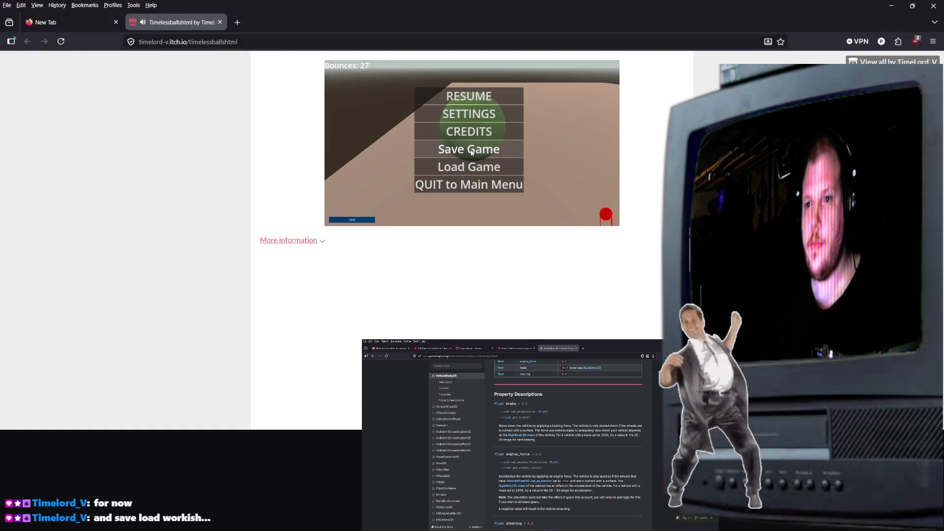
Step: Quit to the title menu, load the saved game, then pause and quit to the title menu again
left_click(486, 185)
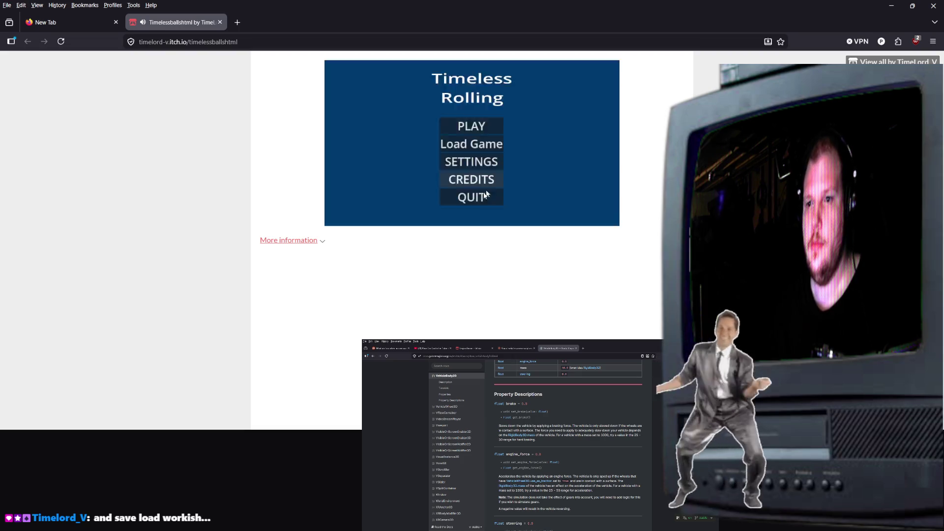
left_click(490, 276)
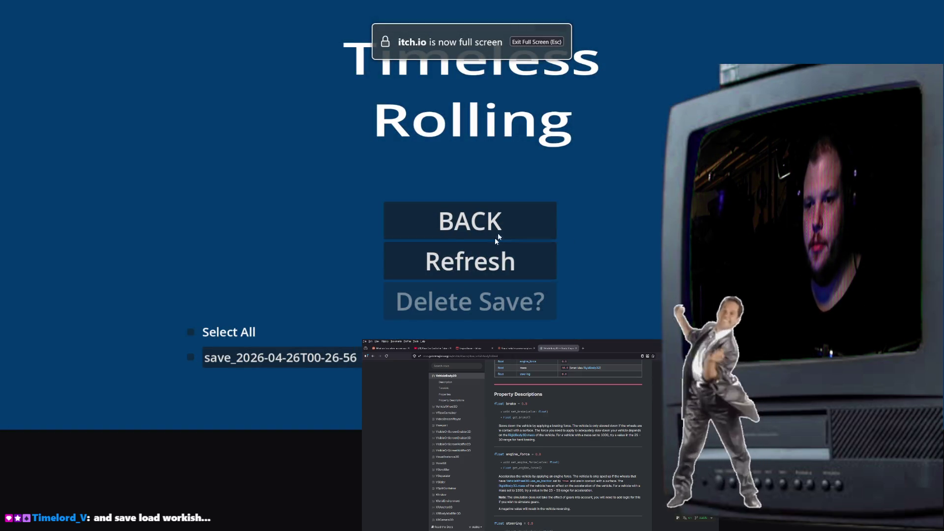
left_click(320, 363)
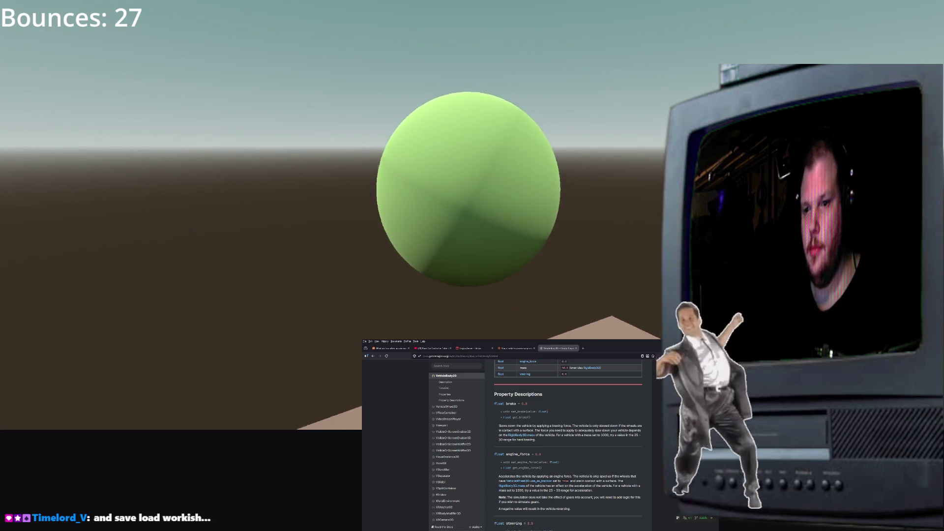
key("Escape")
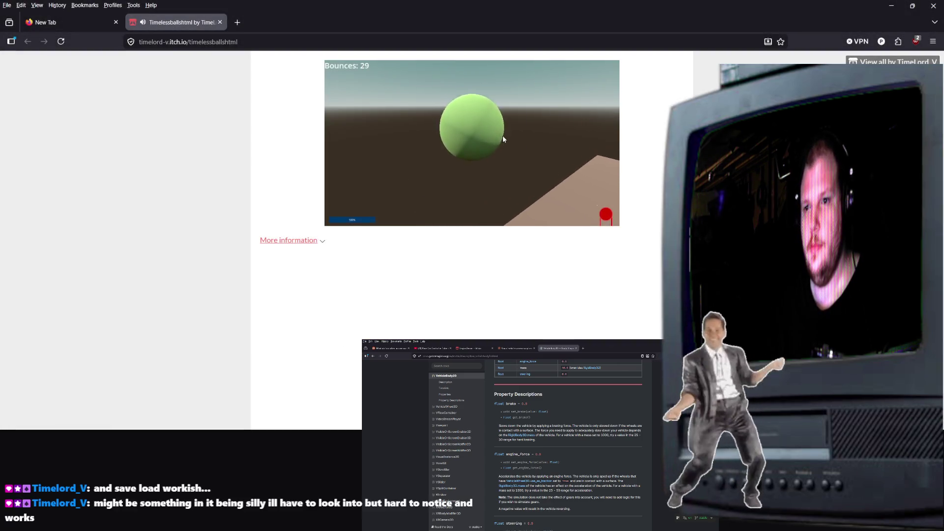
key("Escape")
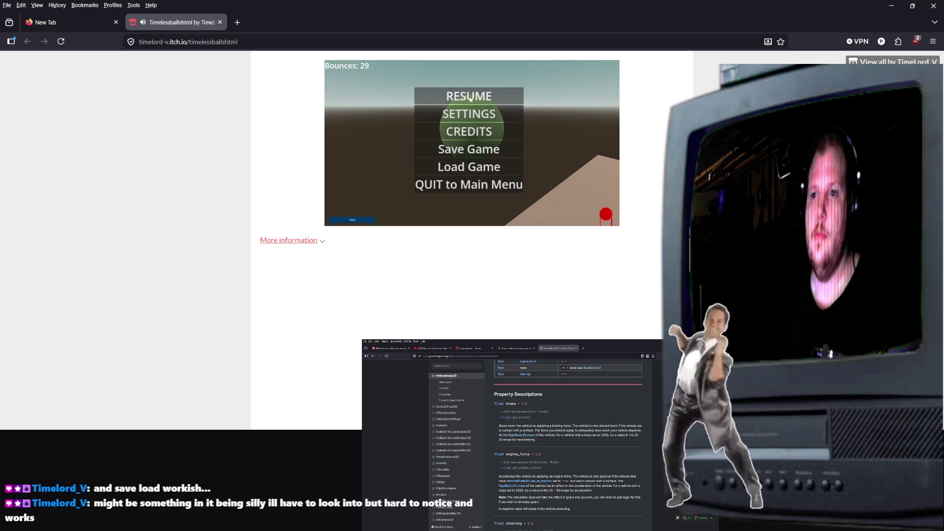
left_click(483, 191)
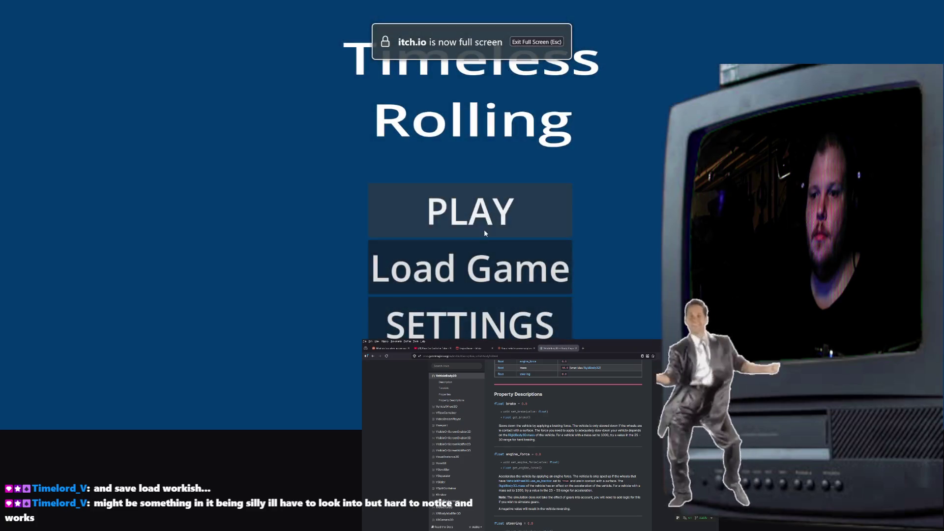
Step: Start a new game, view the saved-games list, resume playing, then close Firefox
left_click(477, 225)
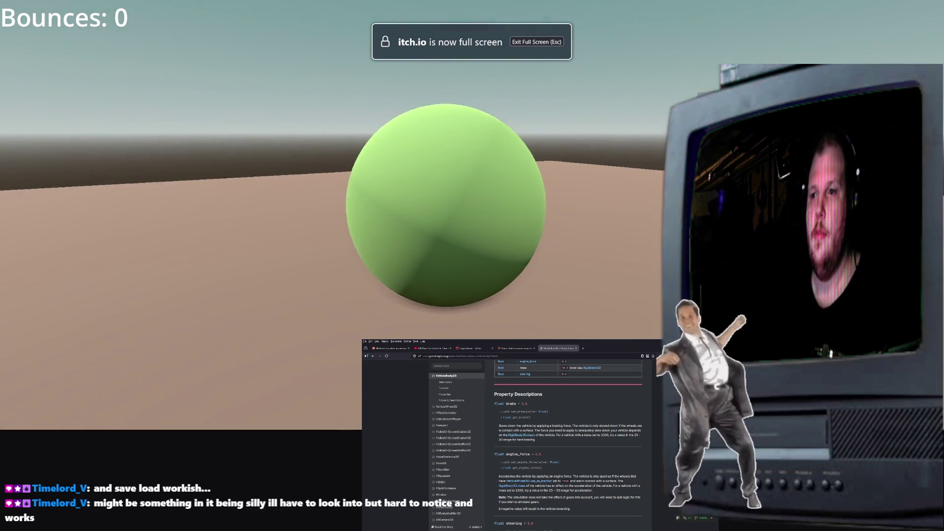
key("Escape")
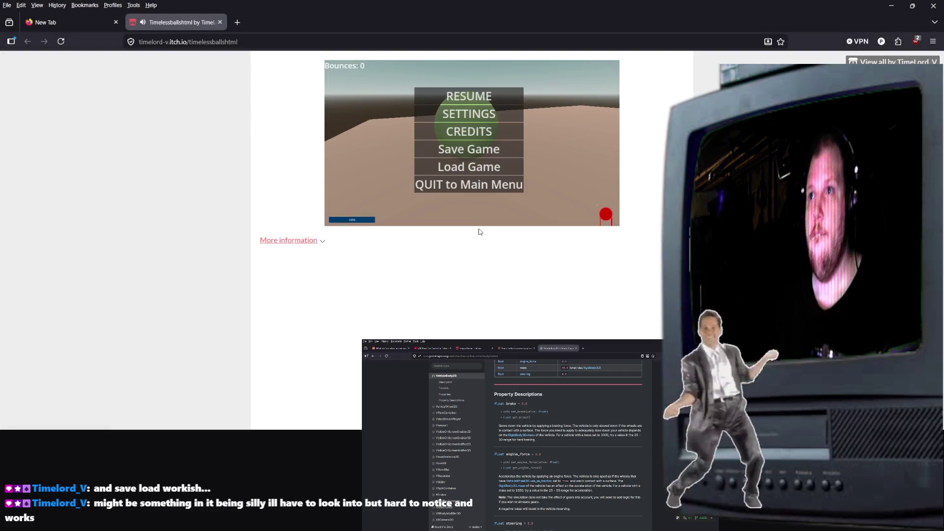
left_click(459, 166)
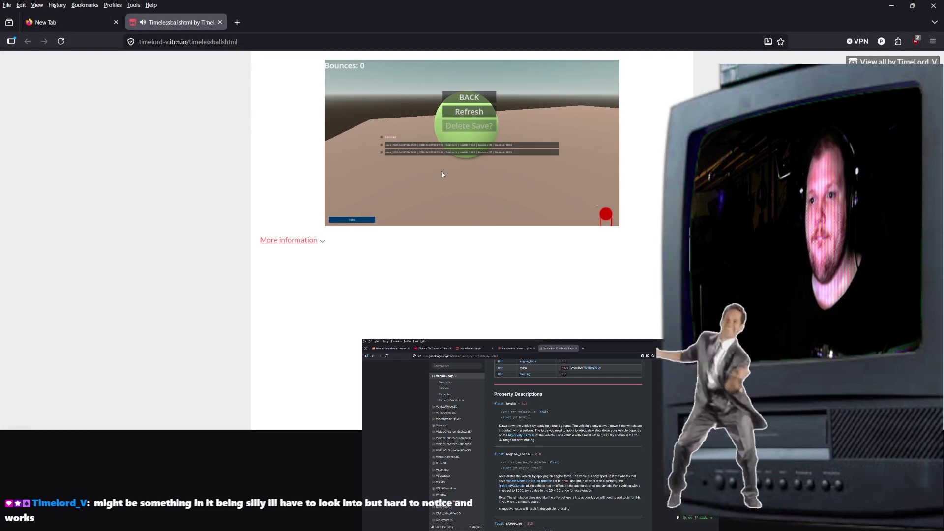
left_click(455, 145)
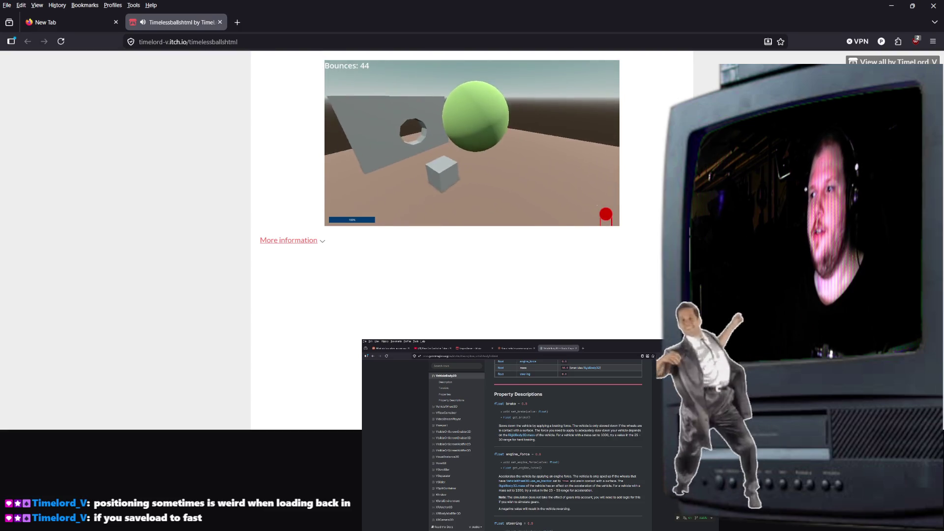
left_click(931, 7)
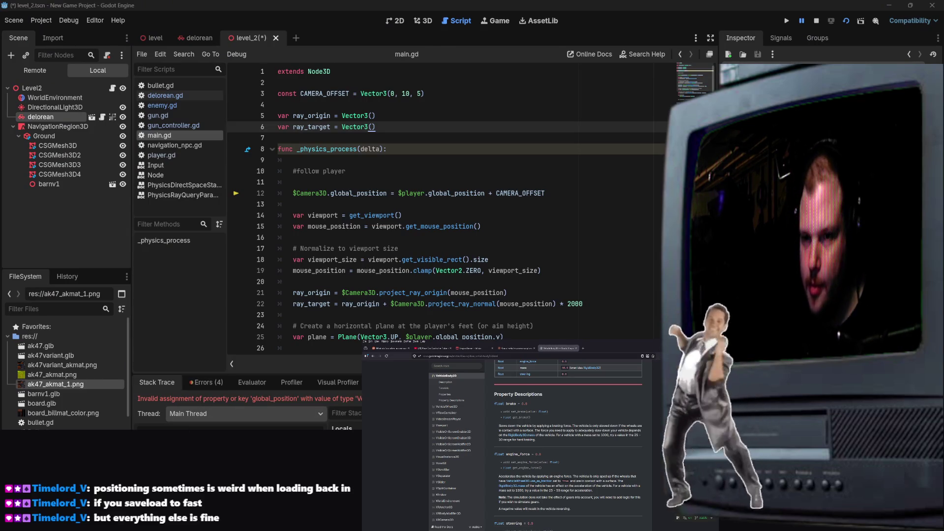
Step: Look over main.gd, briefly selecting the camera-follow line 12
left_click(483, 219)
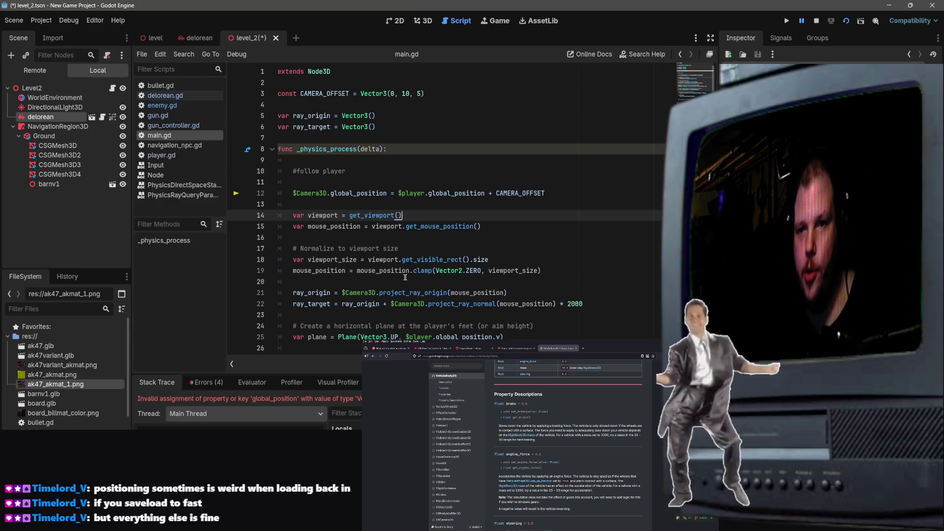
left_click_drag(424, 93, 301, 93)
scroll(509, 167, "down", 1)
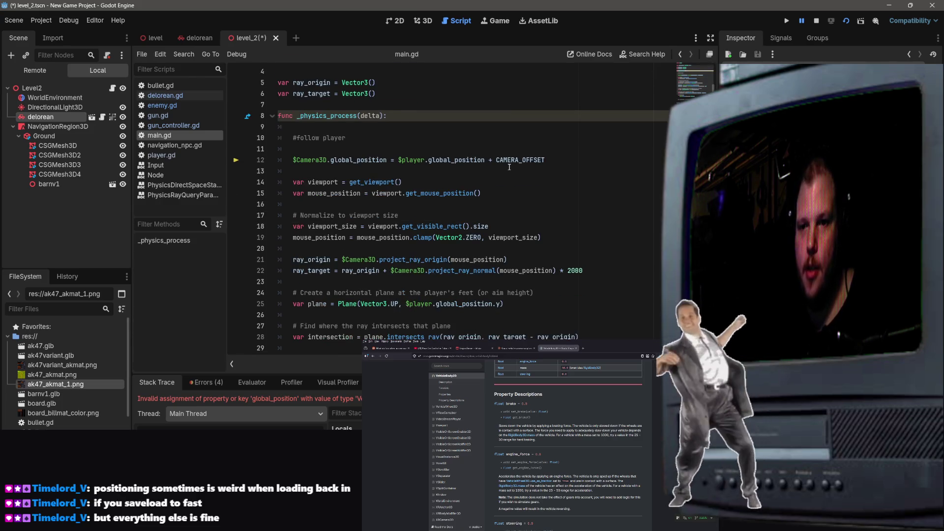
left_click_drag(581, 163, 285, 163)
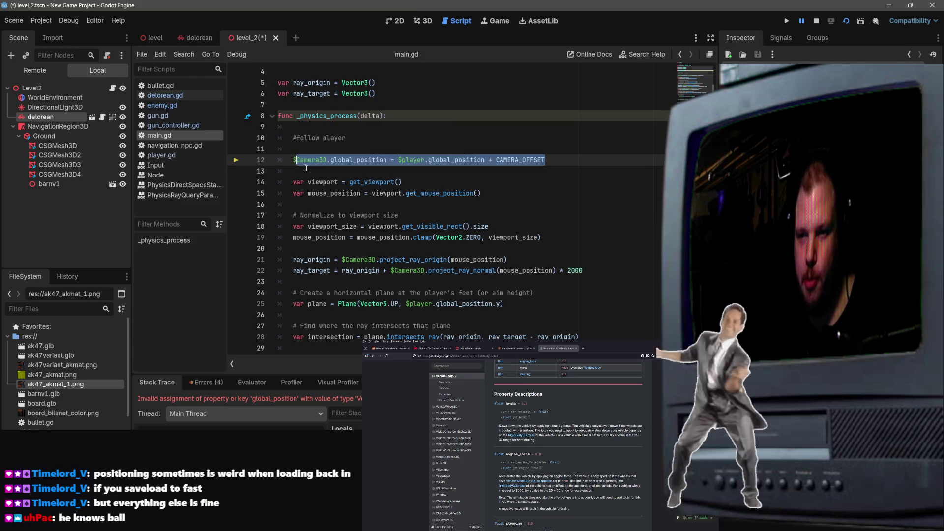
left_click(546, 170)
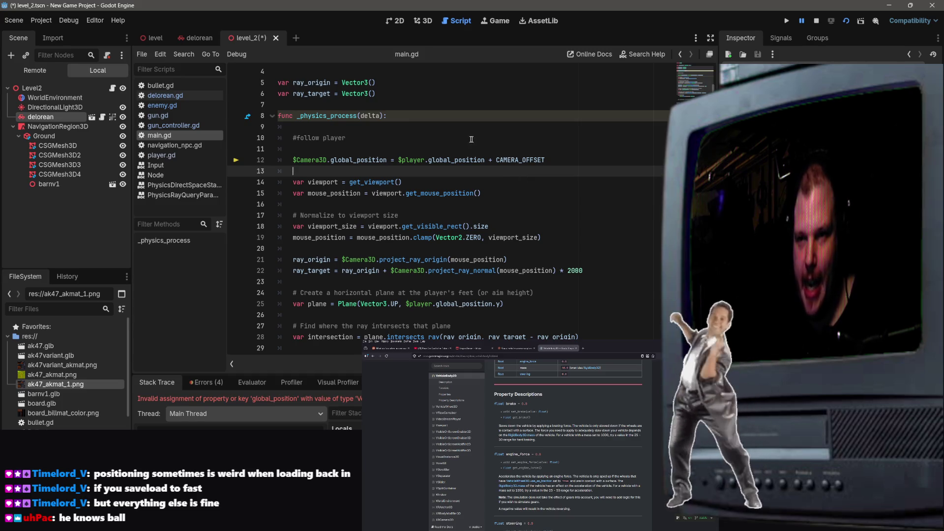
scroll(471, 139, "up", 1)
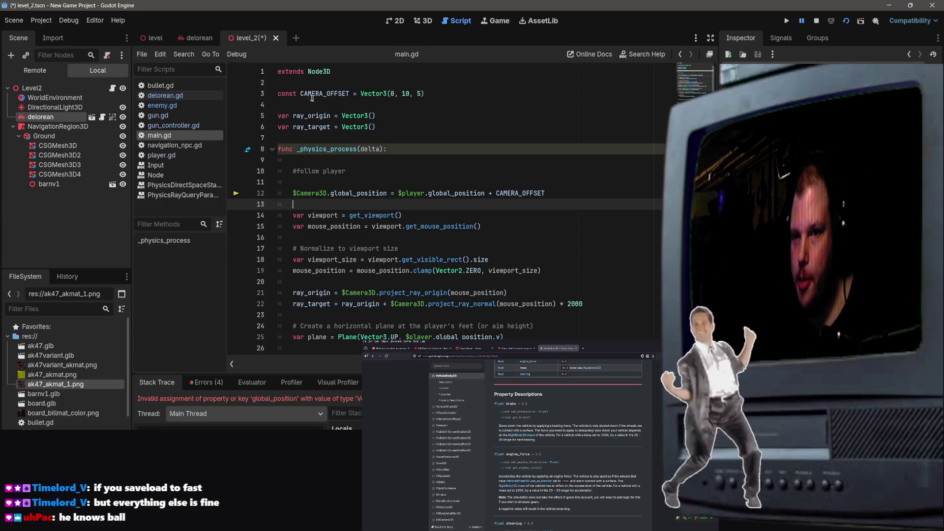
Step: Select the whole CAMERA_OFFSET = Vector3(0, 10, 5) line in main.gd for copying
left_click(424, 105)
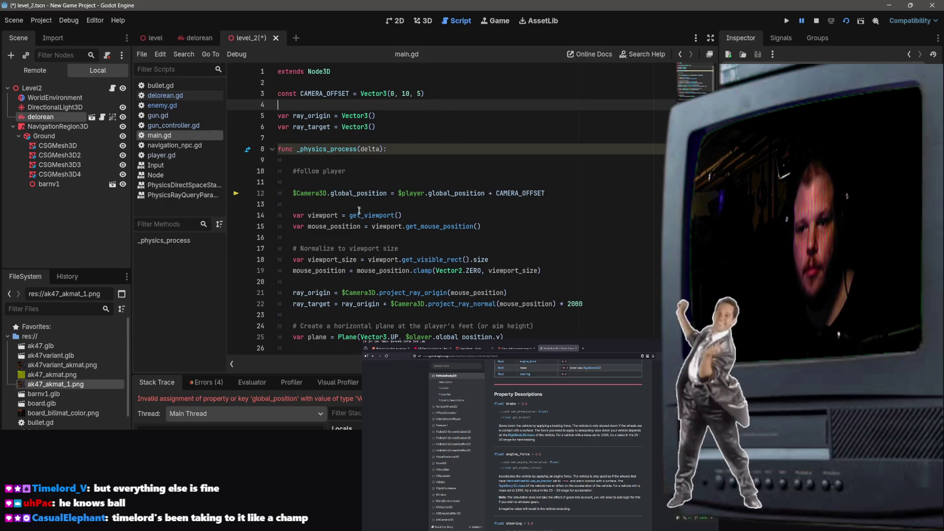
left_click(456, 92)
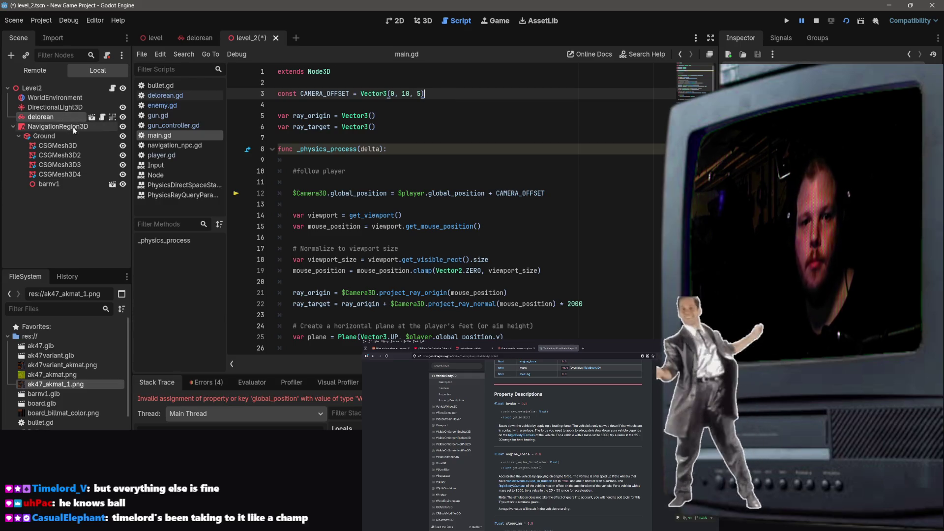
key("Down")
key("shift+Up")
key("ctrl+c")
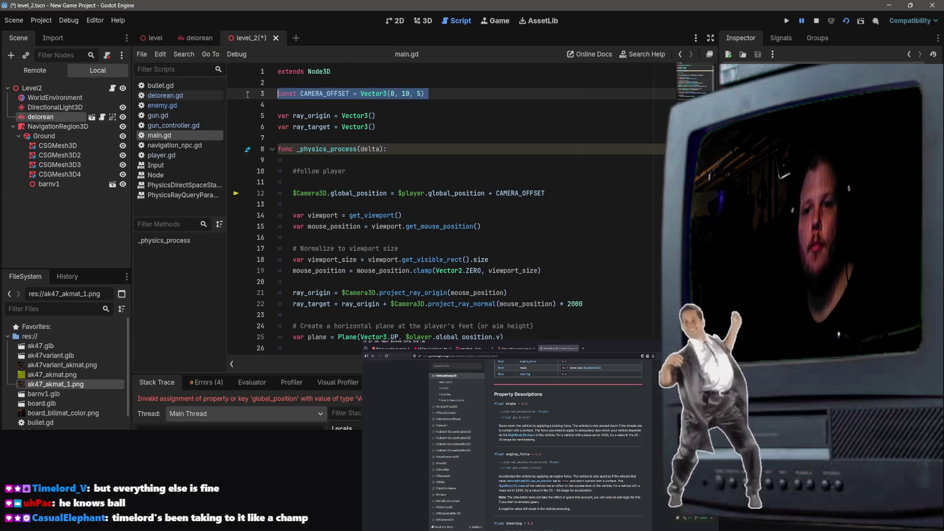
Step: Open the delorean.gd script in the delorean scene
left_click(190, 40)
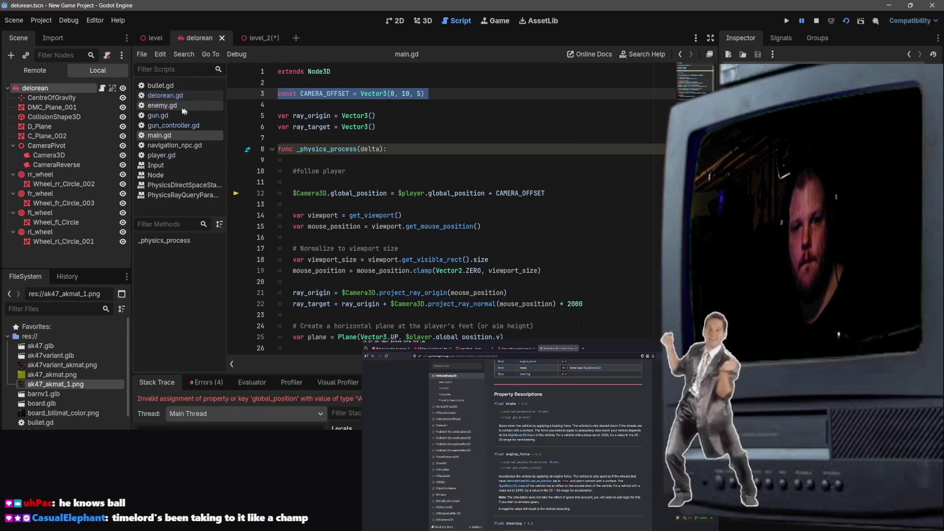
left_click(166, 95)
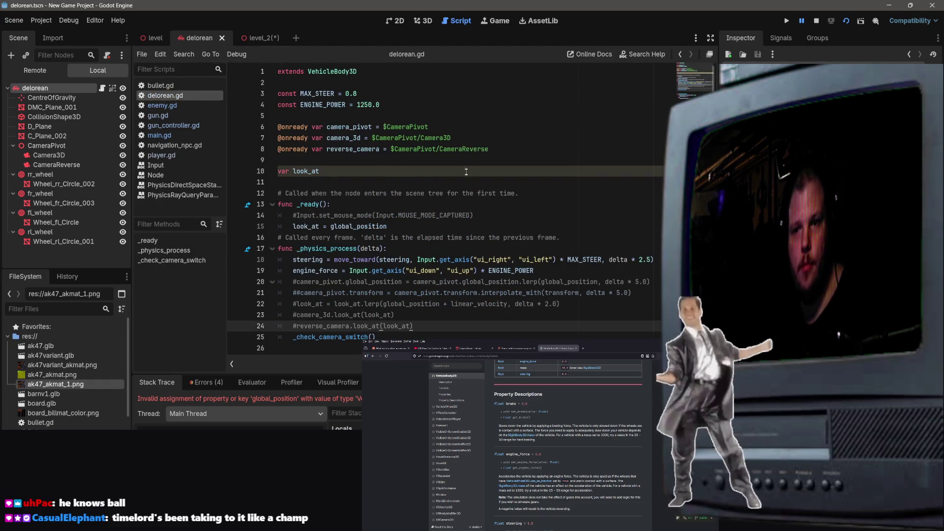
scroll(435, 142, "down", 1)
scroll(436, 142, "up", 1)
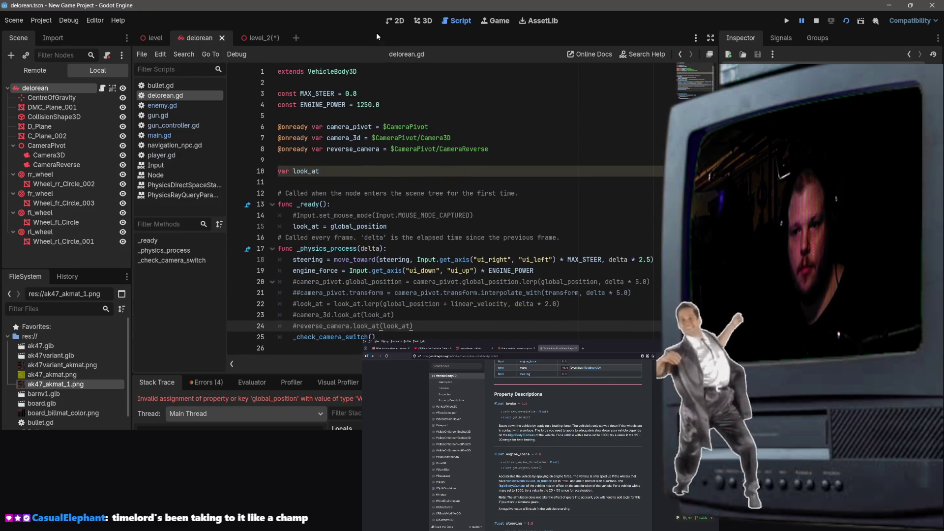
left_click(261, 41)
left_click(211, 38)
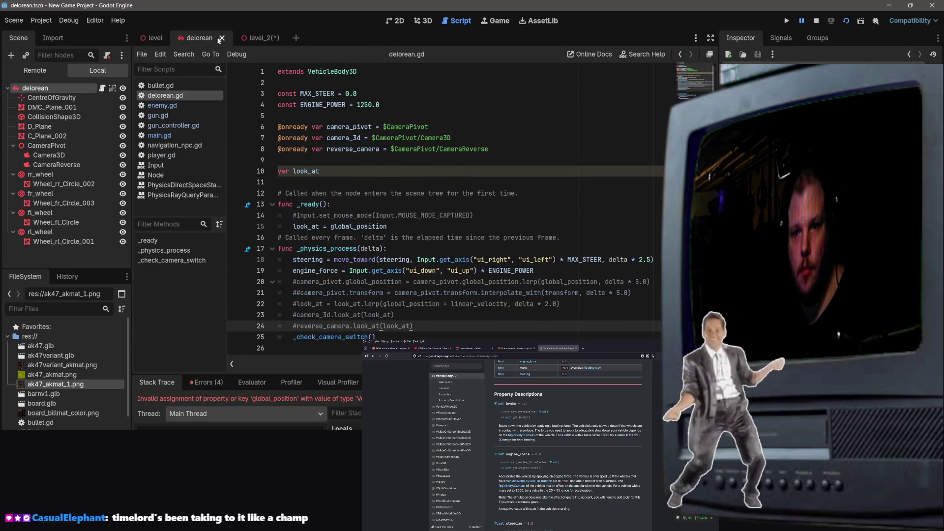
left_click(255, 38)
left_click(197, 39)
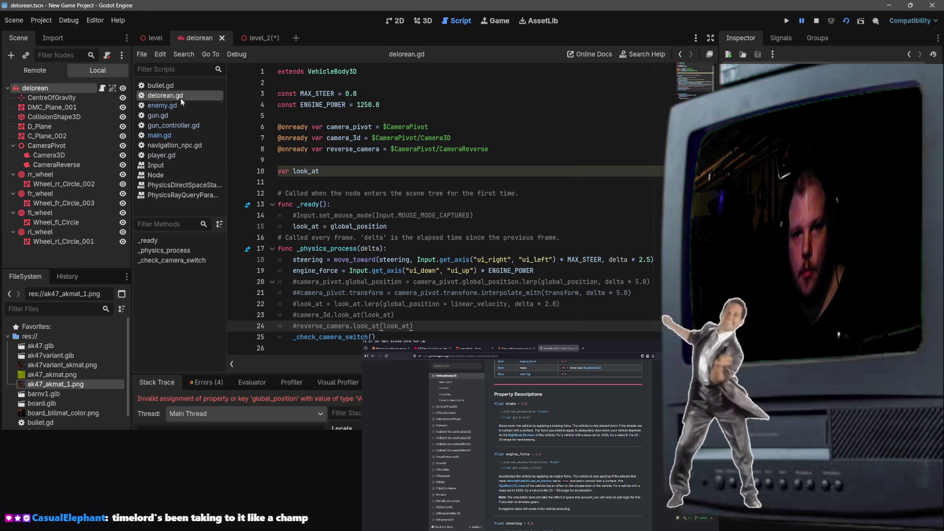
mouse_move(169, 99)
left_mouse_down()
mouse_move(549, 44)
mouse_move(239, 71)
mouse_move(176, 103)
left_mouse_up()
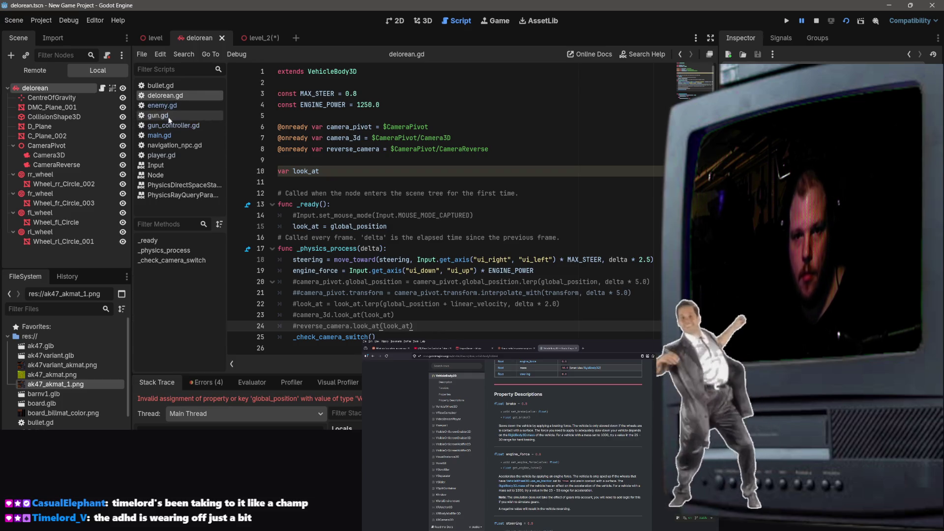
left_click(167, 135)
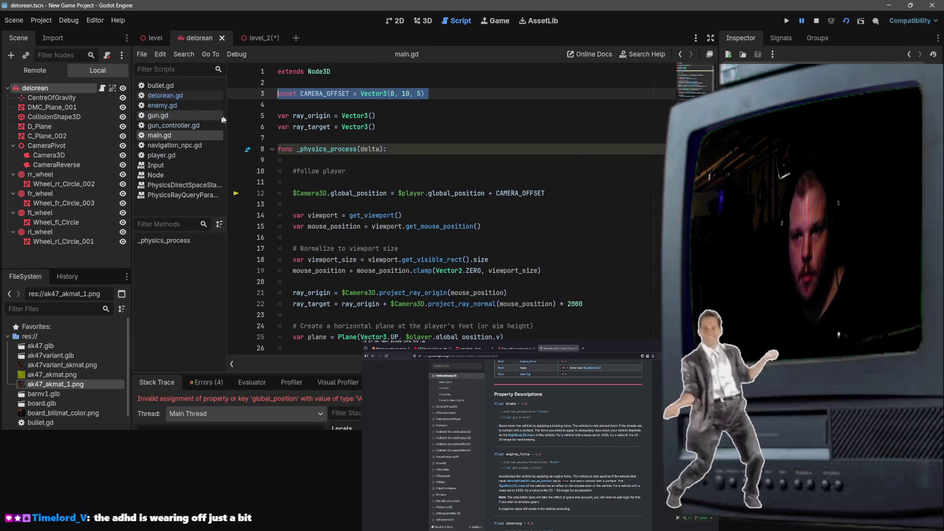
left_click(166, 96)
Step: Paste CAMERA_OFFSET = Vector3(0, 10, 5) below the 'extends VehicleBody3D' line
left_click(418, 83)
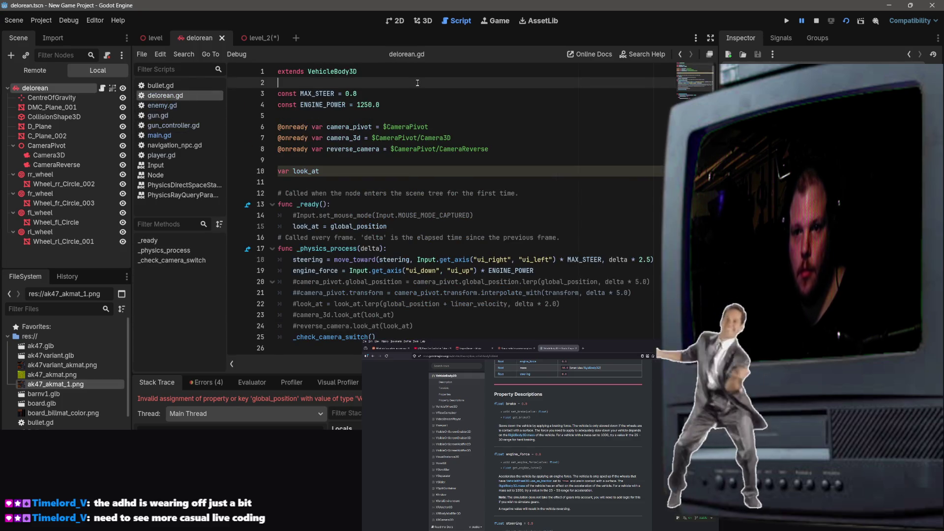
key("Return")
key("Return")
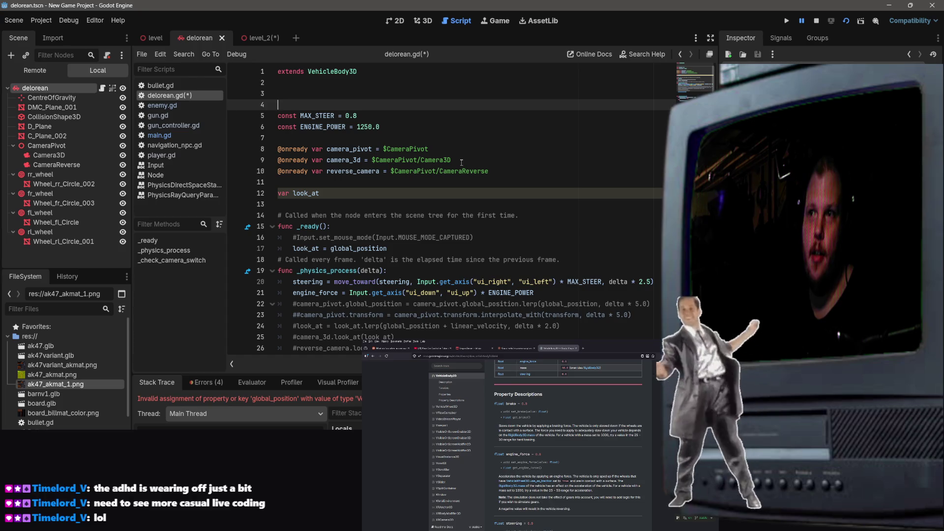
key("ctrl+v")
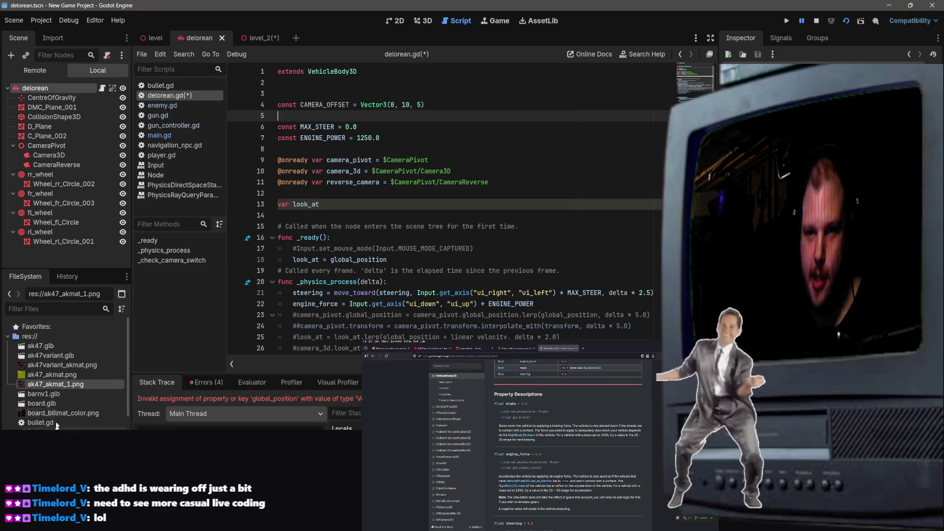
key("BackSpace")
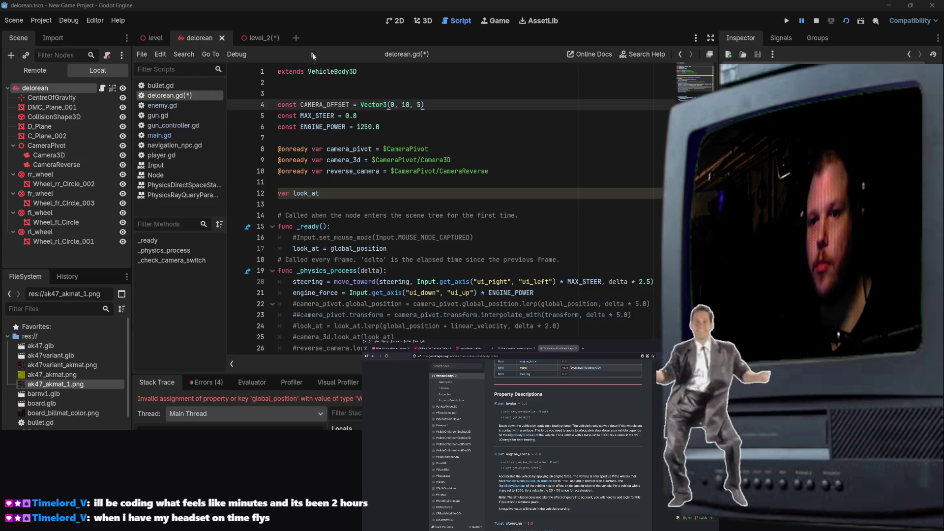
left_click(224, 37)
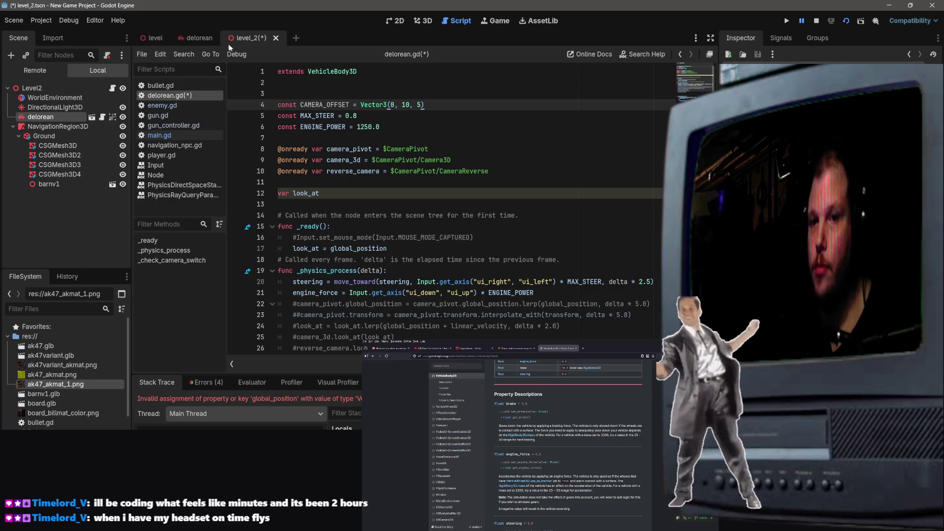
Step: Open main.gd from the delorean scene and select its camera-follow line
left_click(187, 38)
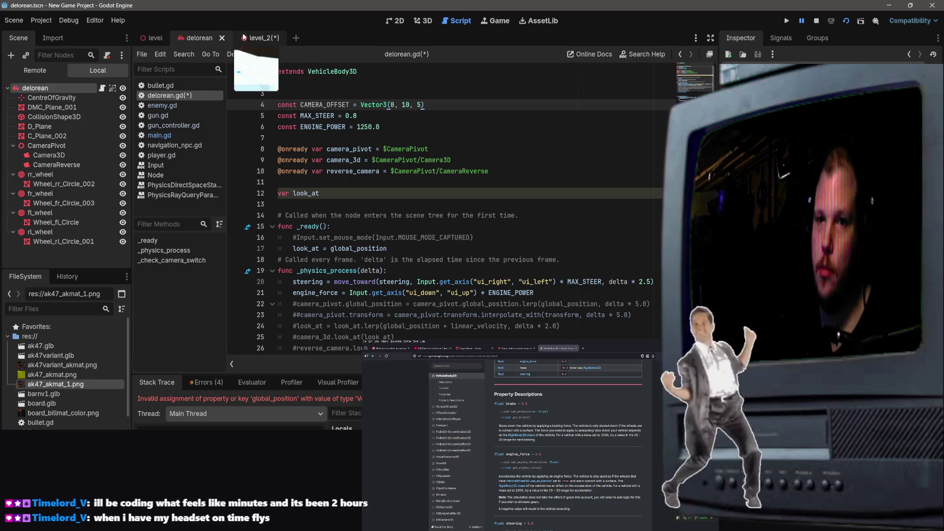
left_click(244, 38)
left_click(190, 38)
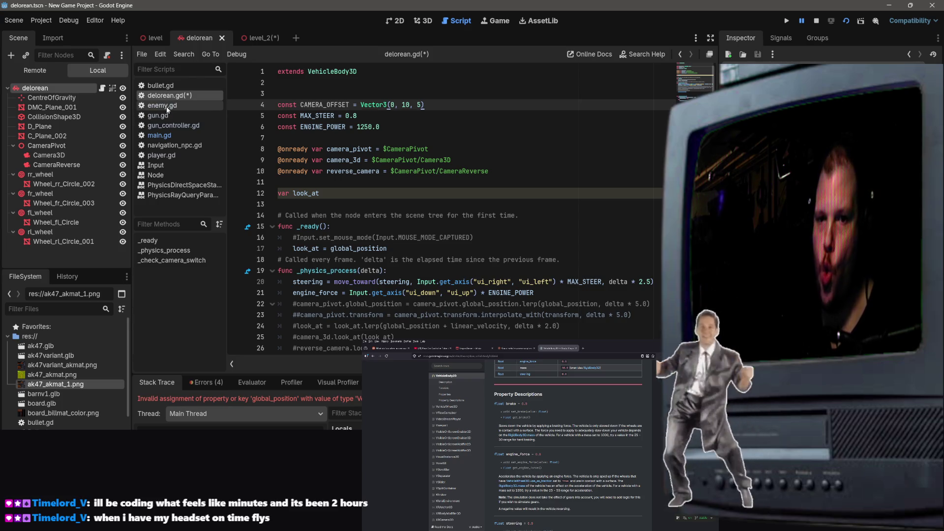
left_click(167, 155)
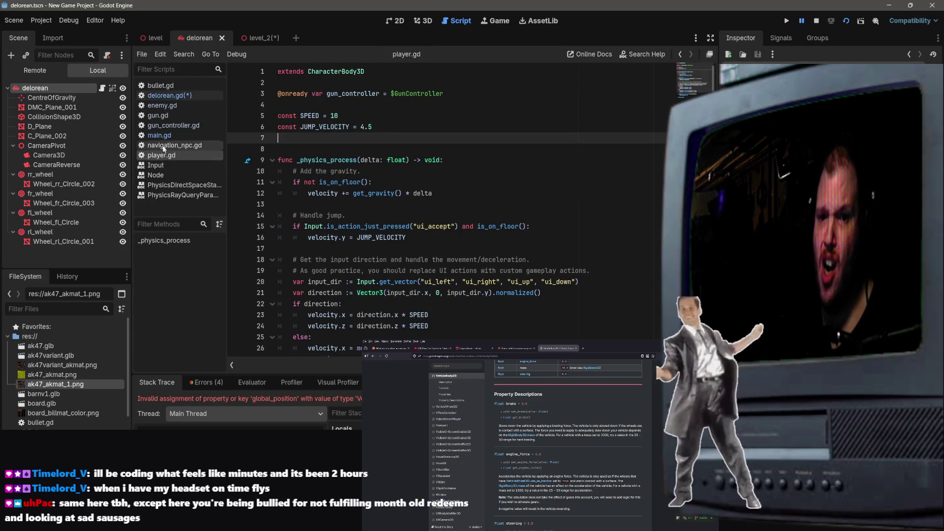
left_click(161, 136)
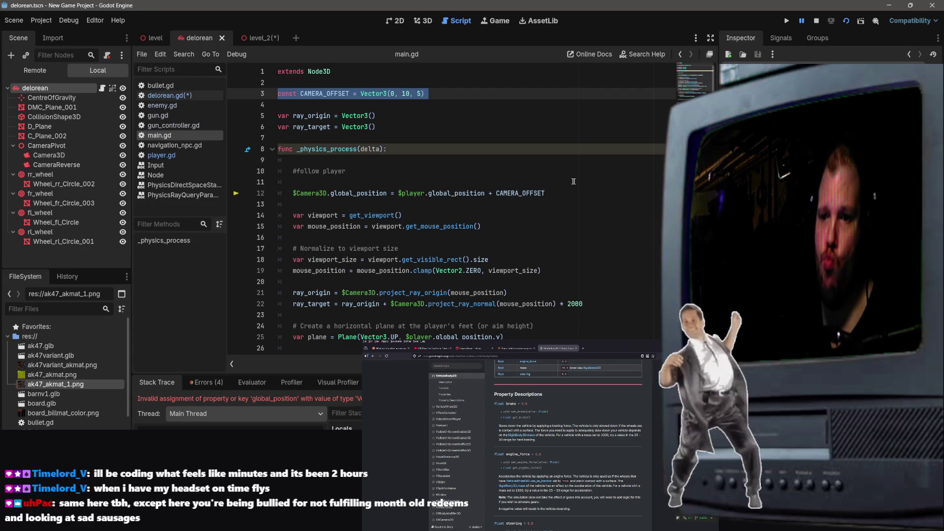
left_click_drag(546, 193, 291, 199)
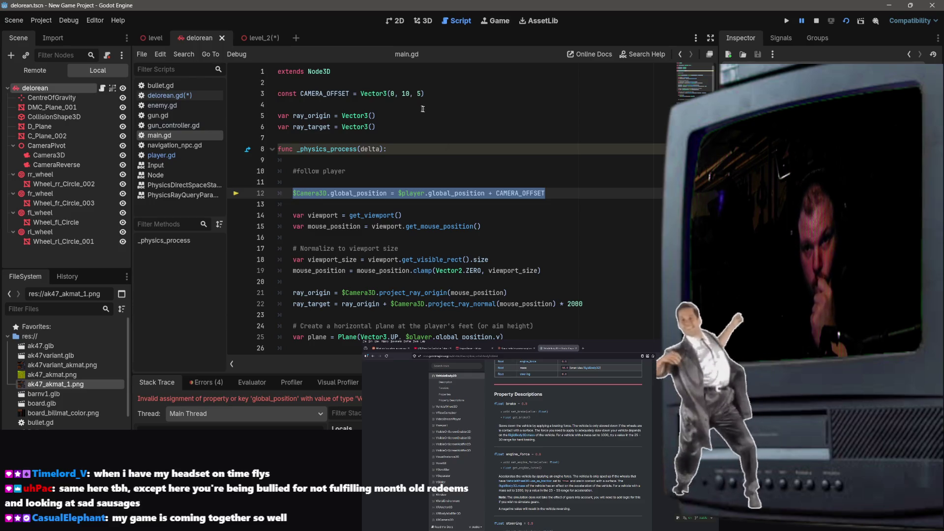
Step: Reopen the delorean.gd script from the delorean scene
left_click(260, 39)
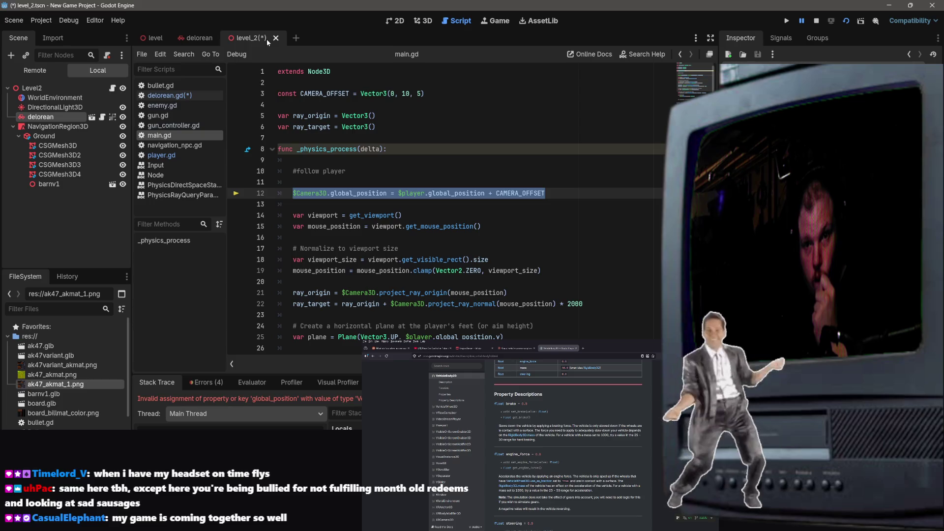
left_click(203, 39)
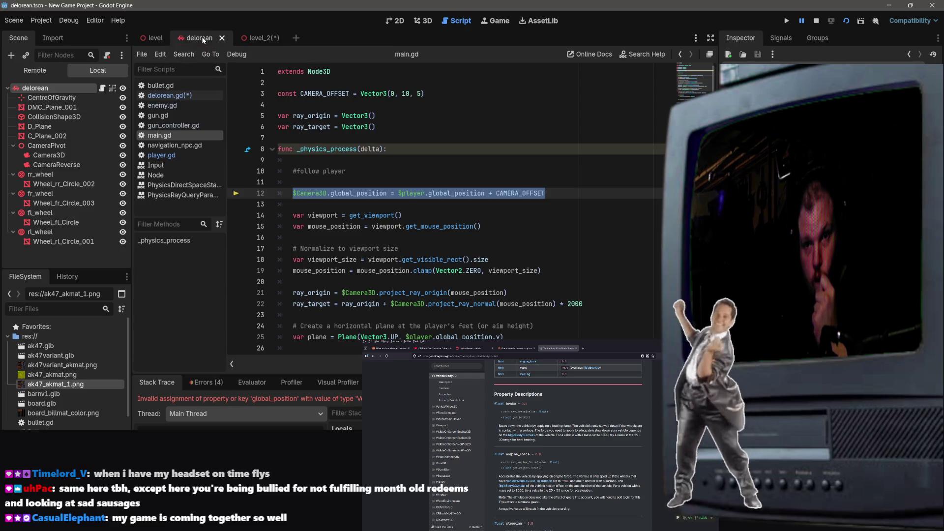
left_click(183, 98)
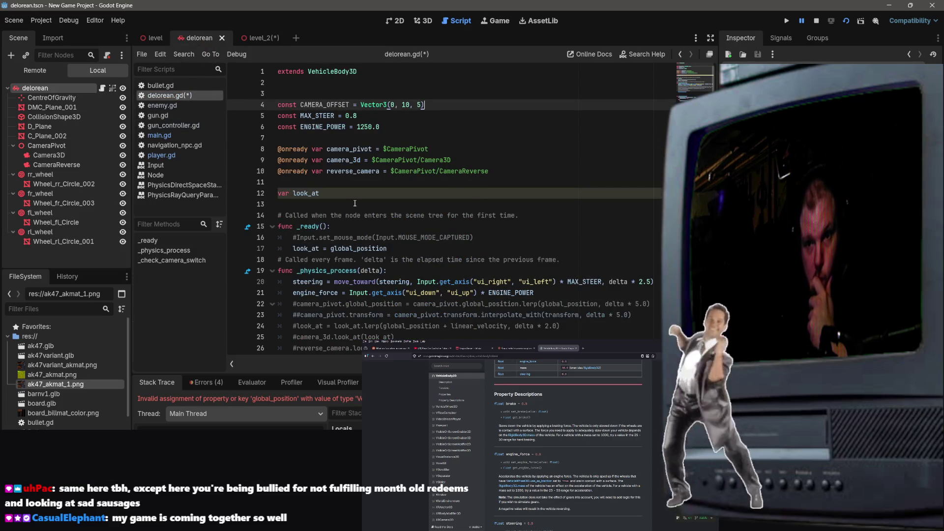
Step: Save delorean.gd from the level_2 tab, relaunch the game, then switch to the level scene
scroll(416, 195, "down", 3)
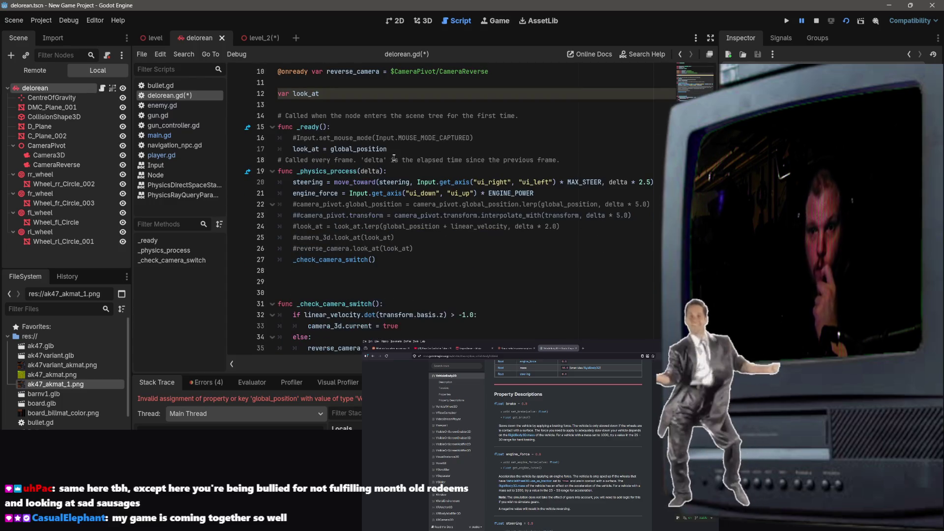
left_click(487, 246)
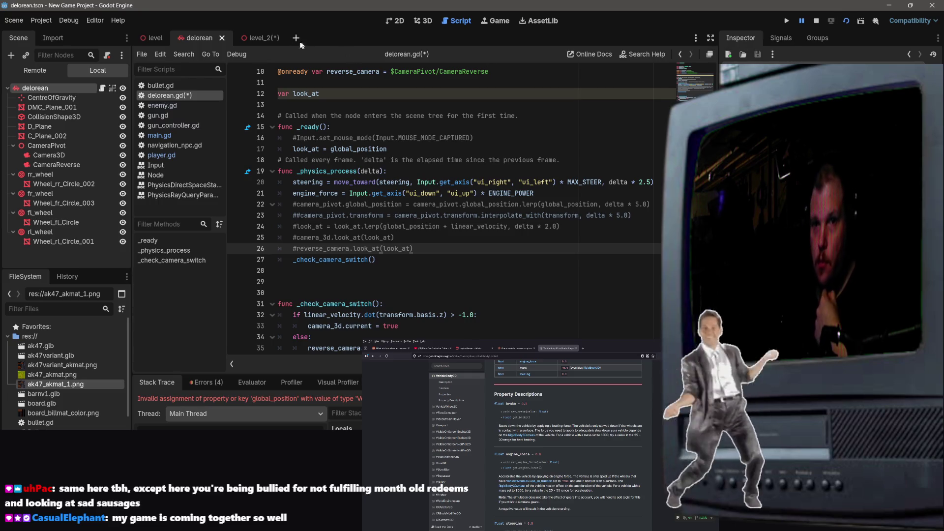
left_click(253, 38)
key("ctrl+s")
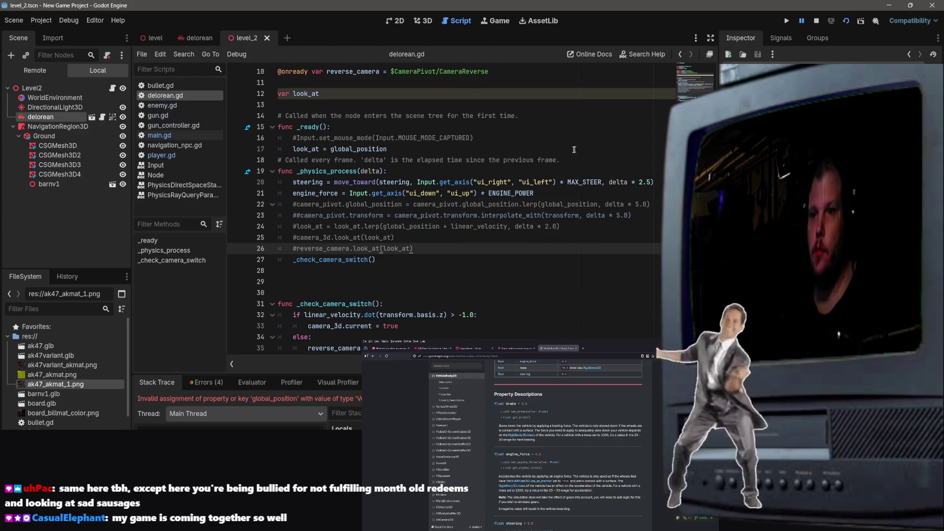
left_click(846, 23)
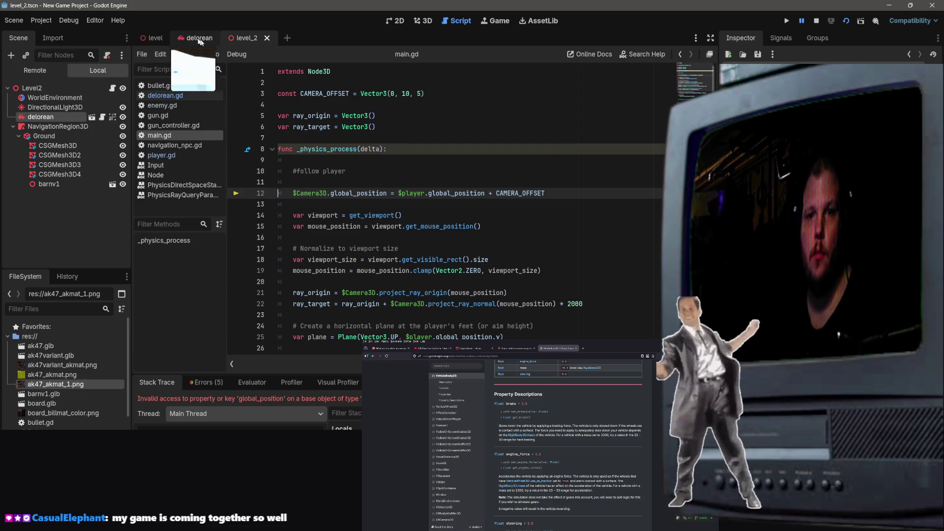
left_click(156, 38)
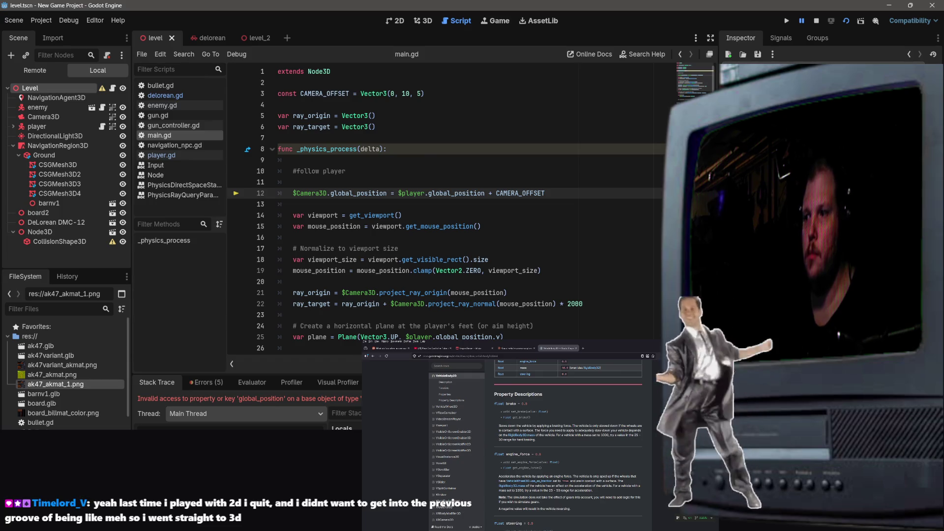
Step: Detach the script from the Level root node
key("alt+F1")
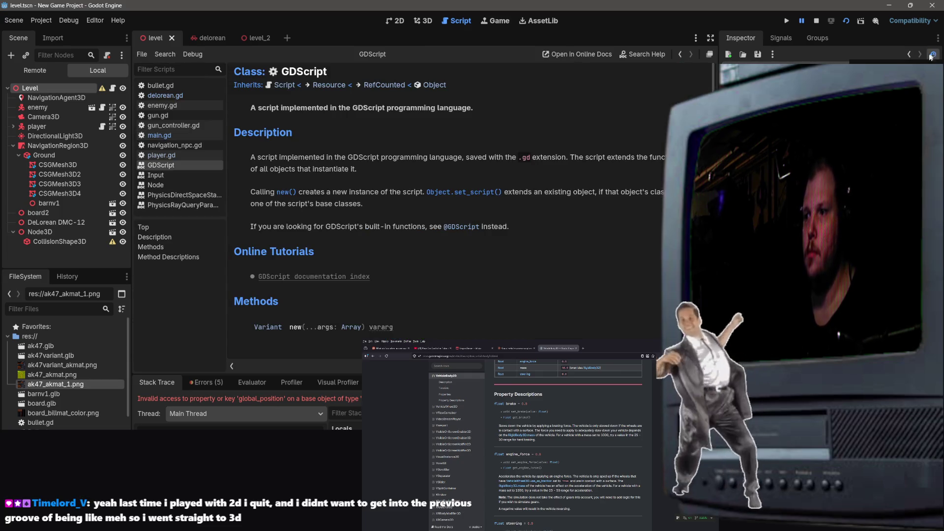
left_click(909, 54)
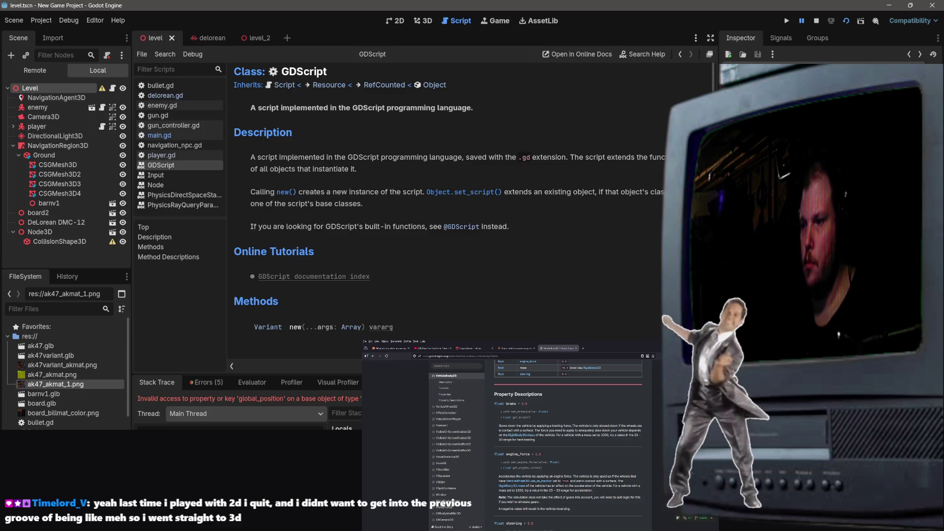
key("ctrl+z")
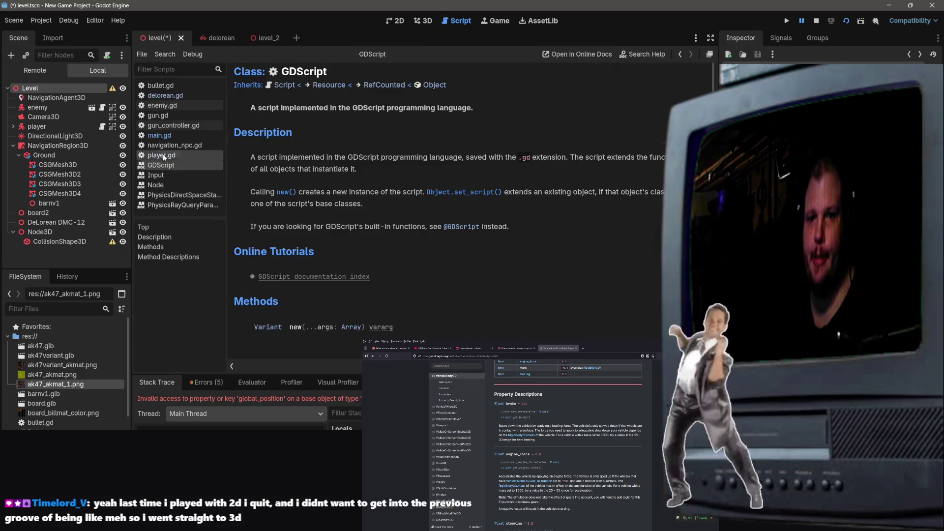
Step: Browse player.gd and the Input, Node, PhysicsRayQueryParameters3D and GDScript documentation pages
left_click(163, 155)
left_click(173, 175)
left_click(167, 185)
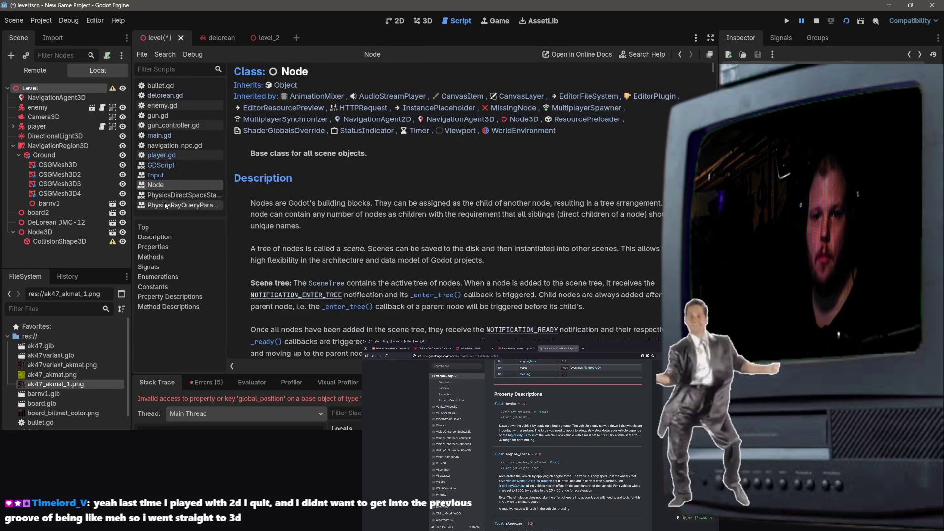
left_click(165, 206)
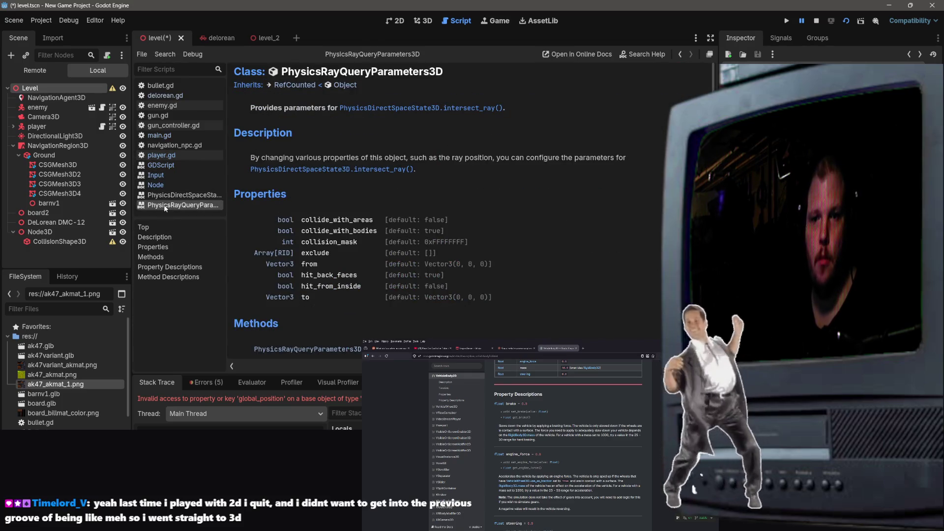
left_click(160, 166)
Step: Close the documentation pages below GDScript, then the GDScript page itself
right_click(160, 169)
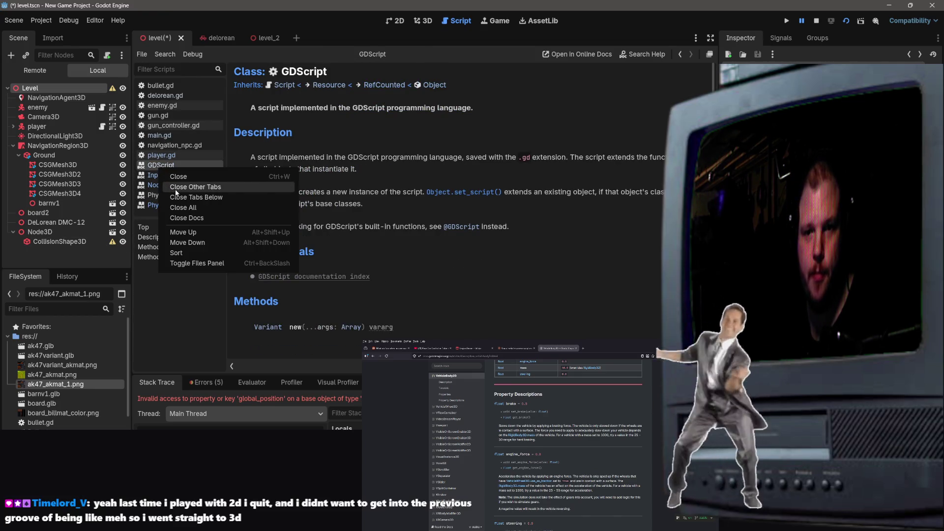
left_click(175, 196)
right_click(160, 168)
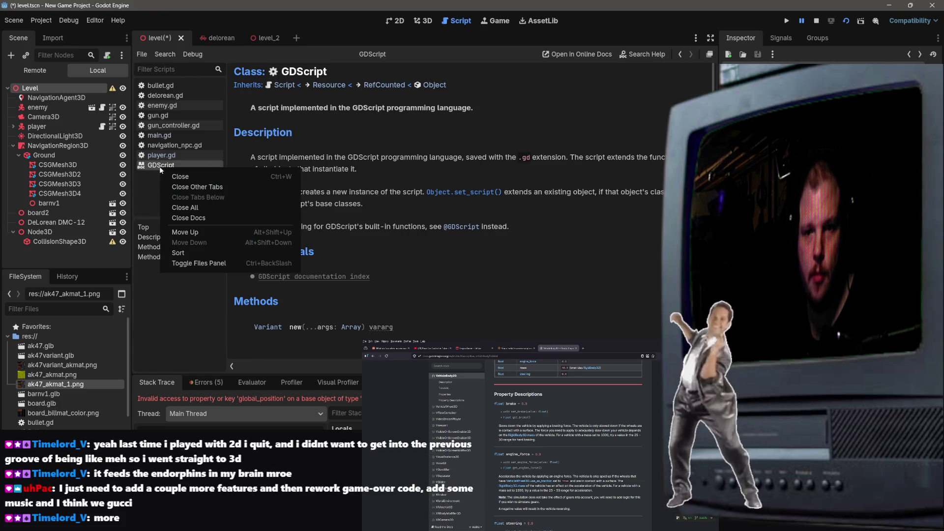
left_click(173, 176)
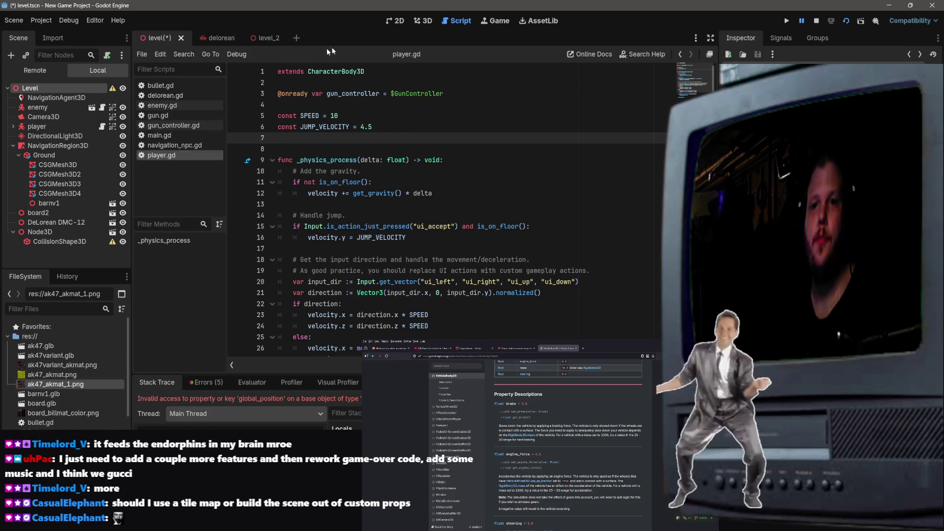
Step: Save the level scene and switch through the level_2 and delorean scenes, ending on level_2
key("ctrl+s")
left_click(433, 116)
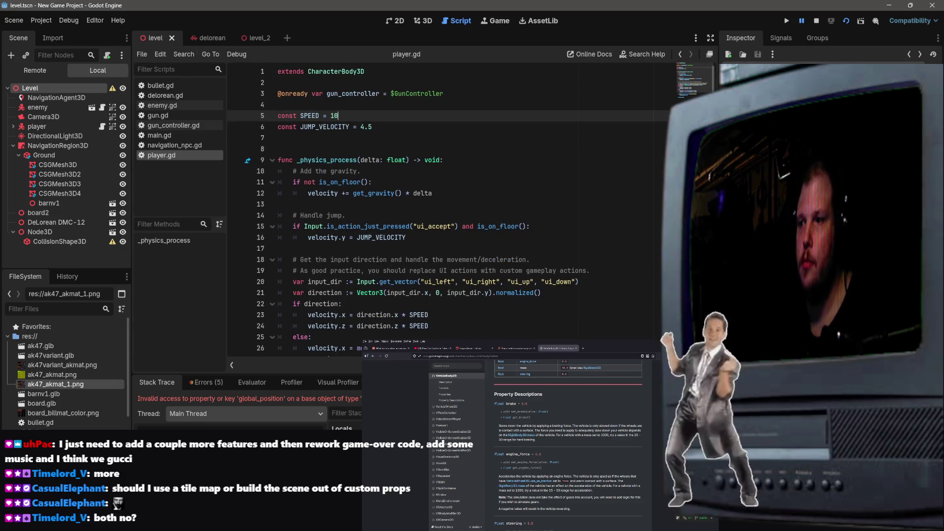
left_click(273, 34)
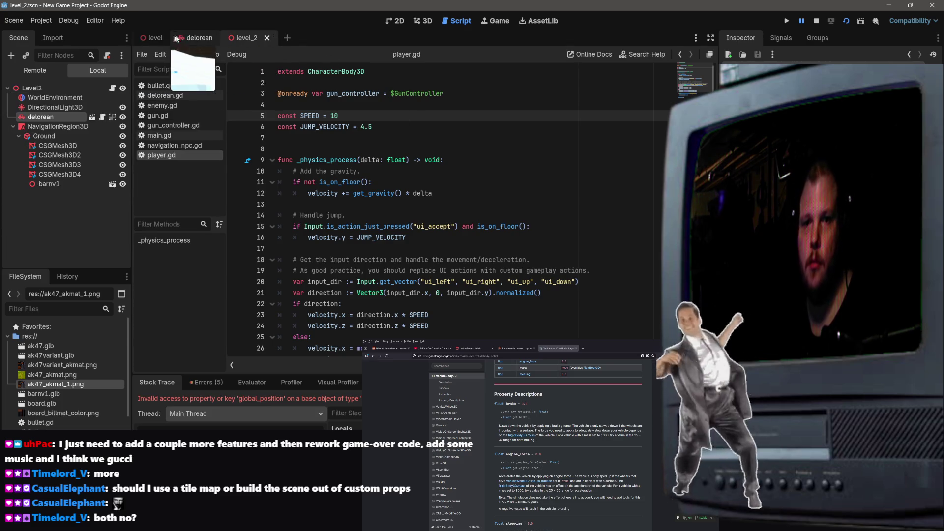
left_click(193, 37)
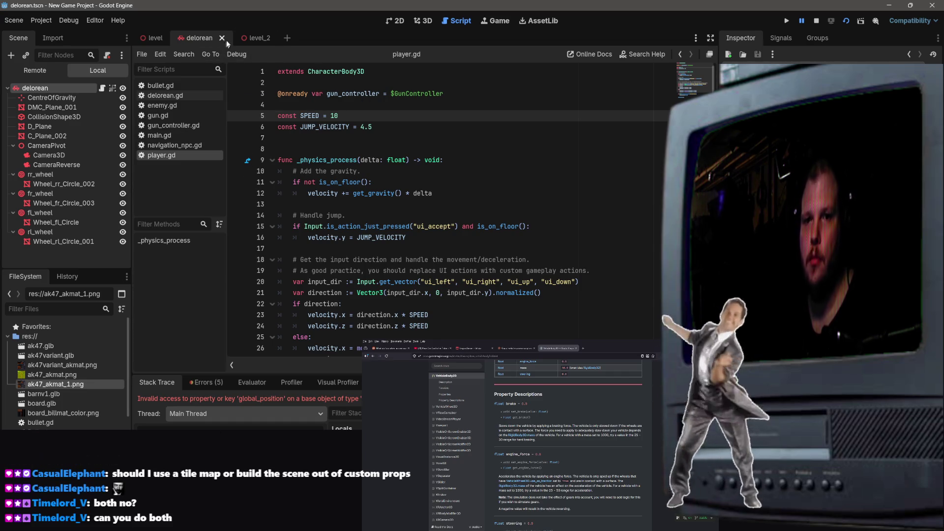
left_click(255, 36)
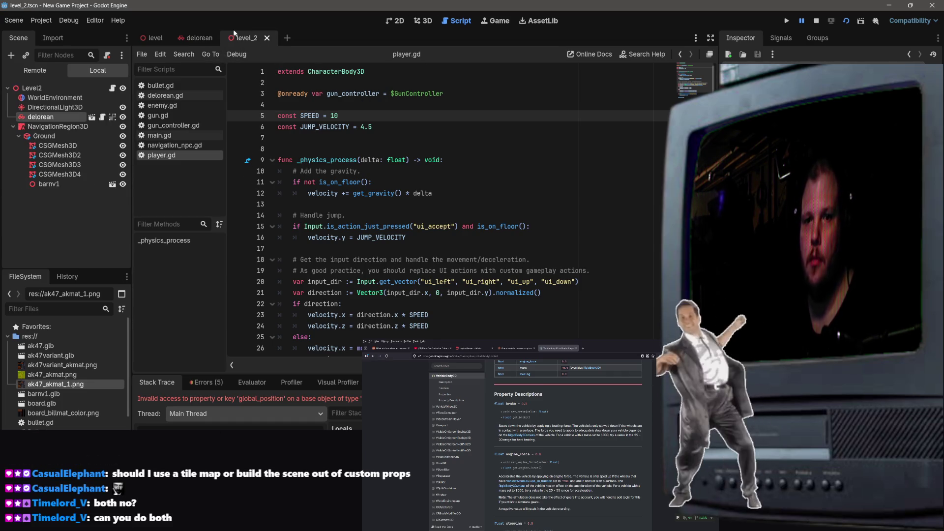
Step: Look through main.gd, player.gd, delorean.gd and gun.gd, finishing on main.gd
left_click(163, 135)
left_click(170, 156)
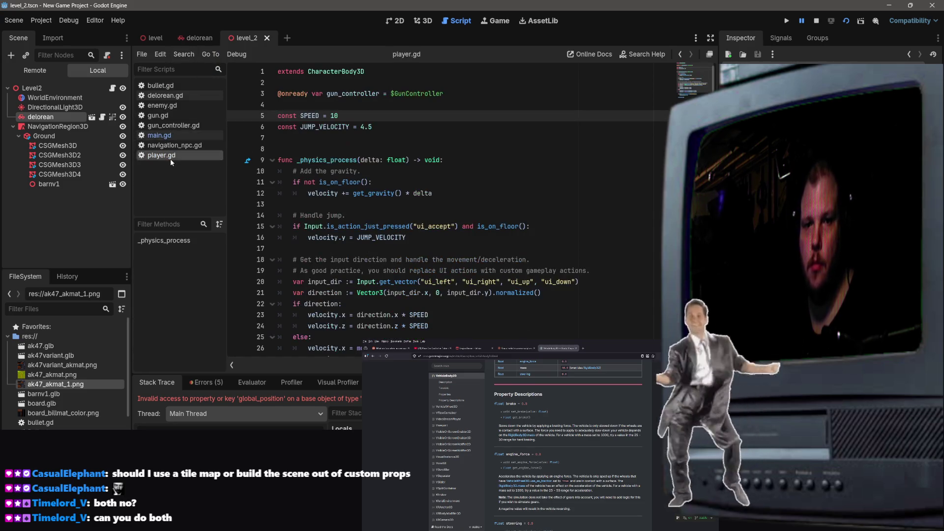
left_click(167, 96)
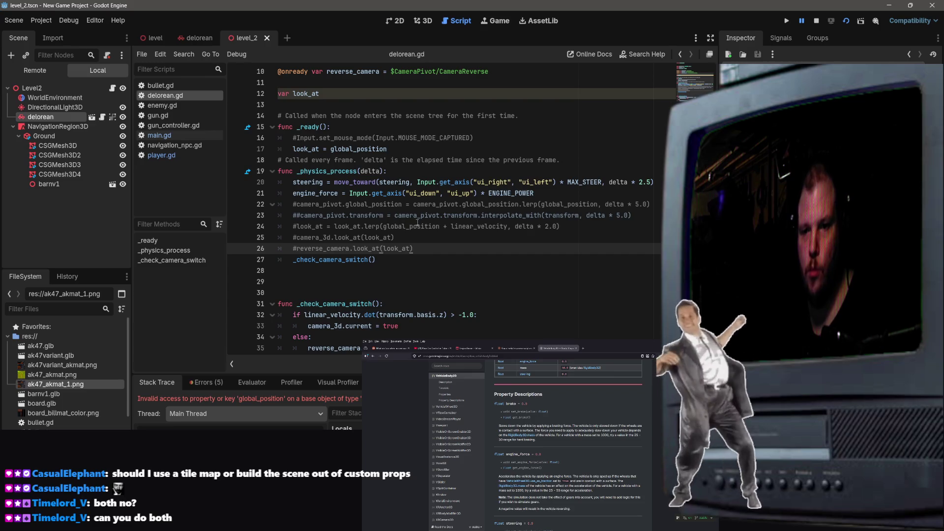
scroll(420, 248, "down", 1)
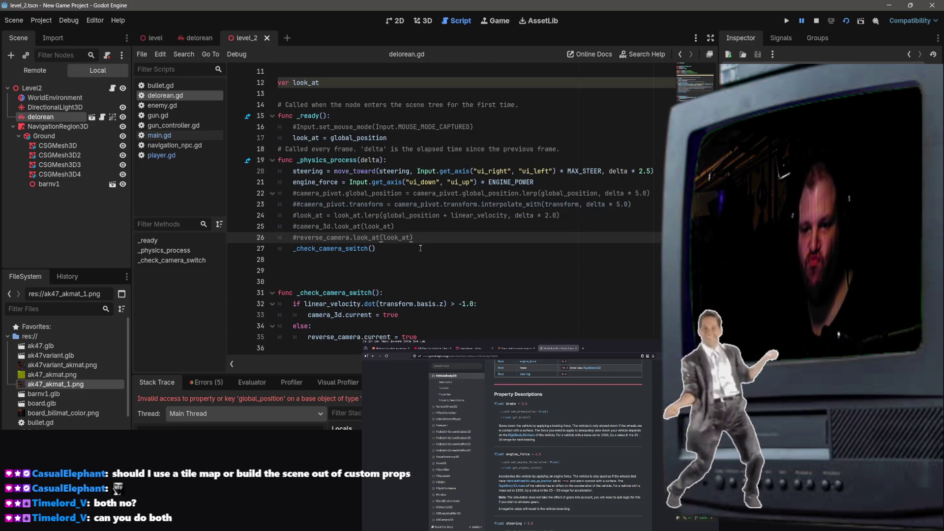
scroll(421, 160, "up", 4)
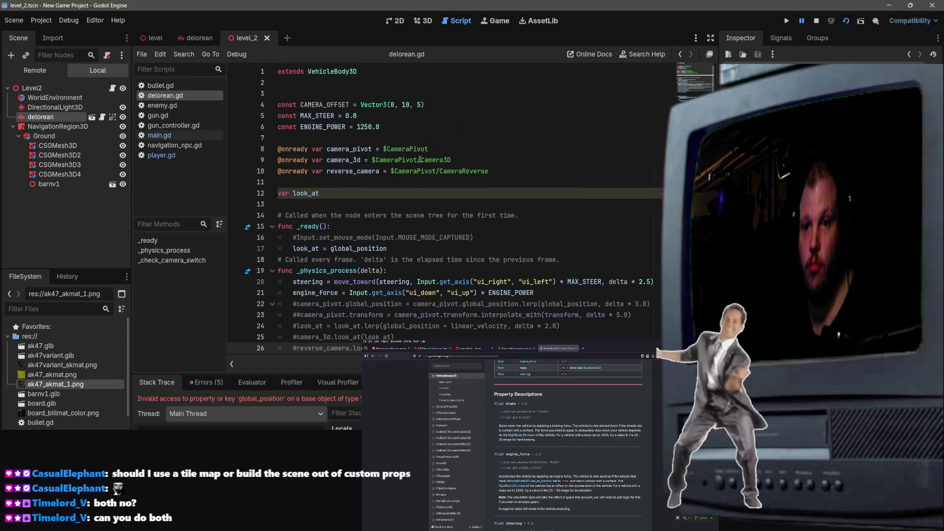
left_click(381, 203)
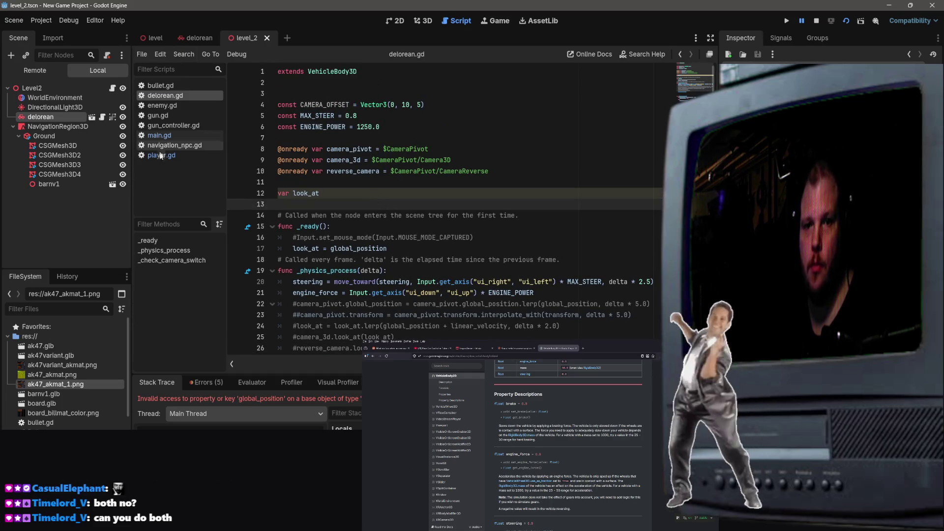
left_click(171, 115)
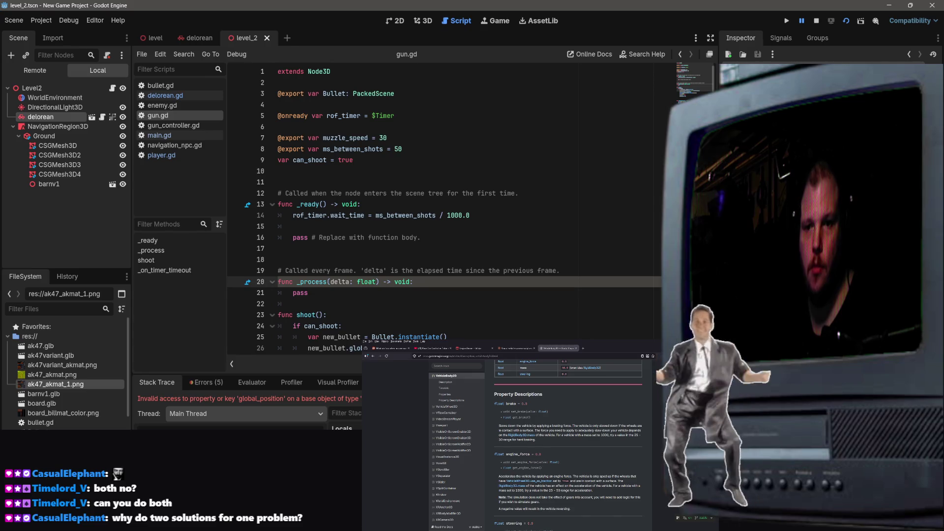
scroll(443, 206, "down", 4)
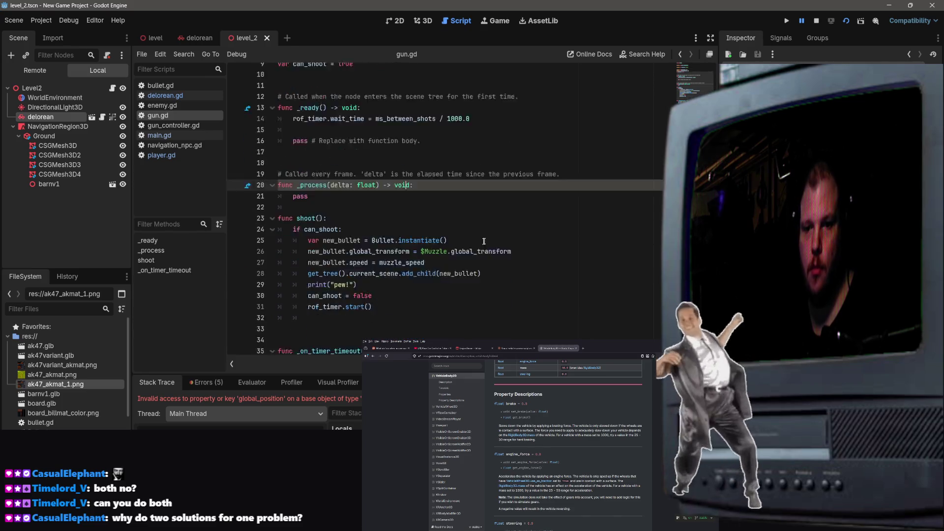
left_click(184, 137)
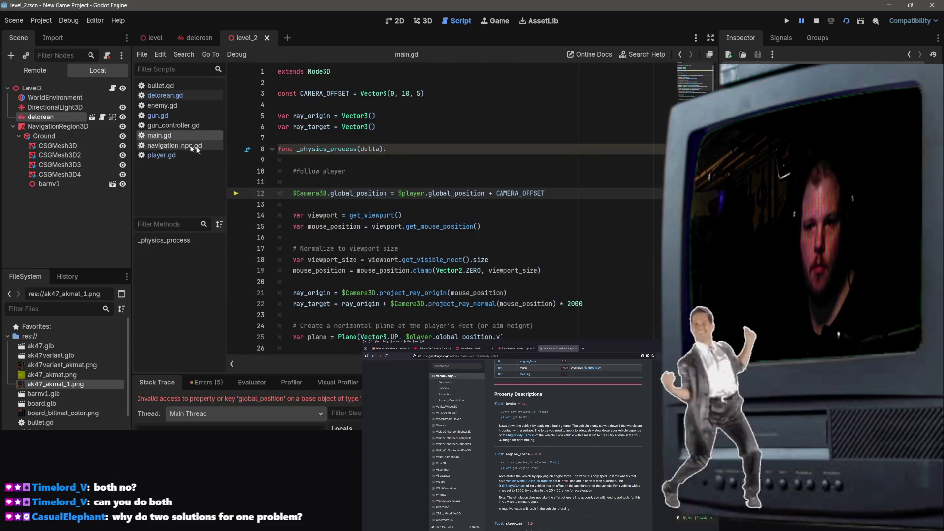
Step: Select the camera-follow line 12 in main.gd
scroll(299, 297, "down", 2)
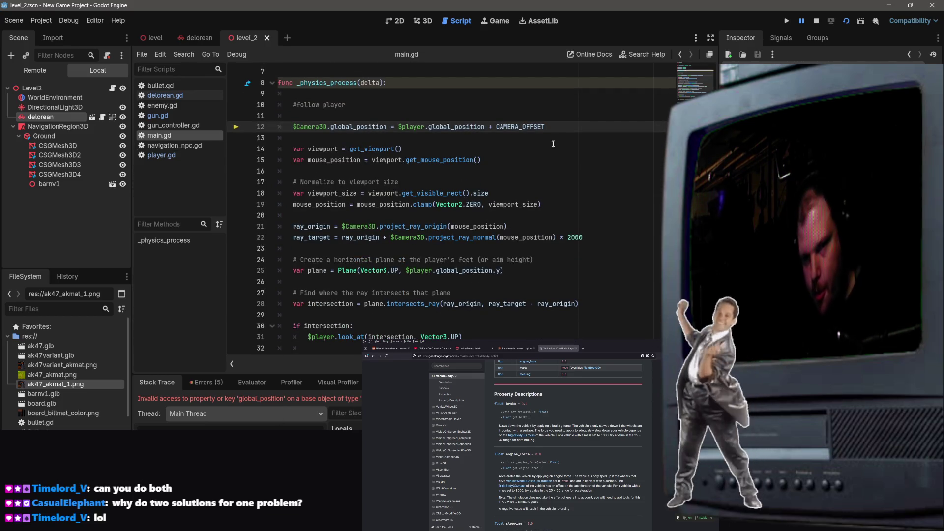
left_click(590, 133)
left_click_drag(546, 127, 292, 128)
key("ctrl+c")
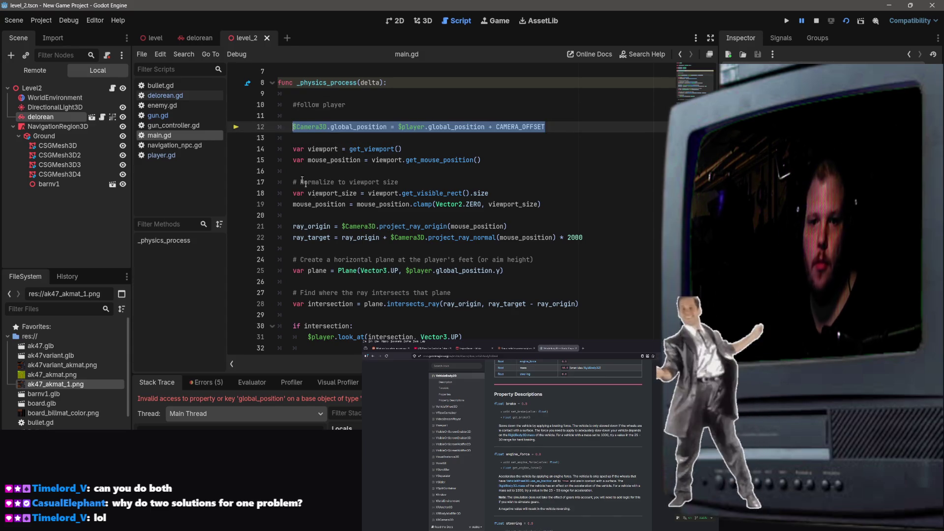
Step: Browse enemy.gd, gun_controller.gd and gun.gd before returning to main.gd
left_click(196, 38)
left_click(247, 38)
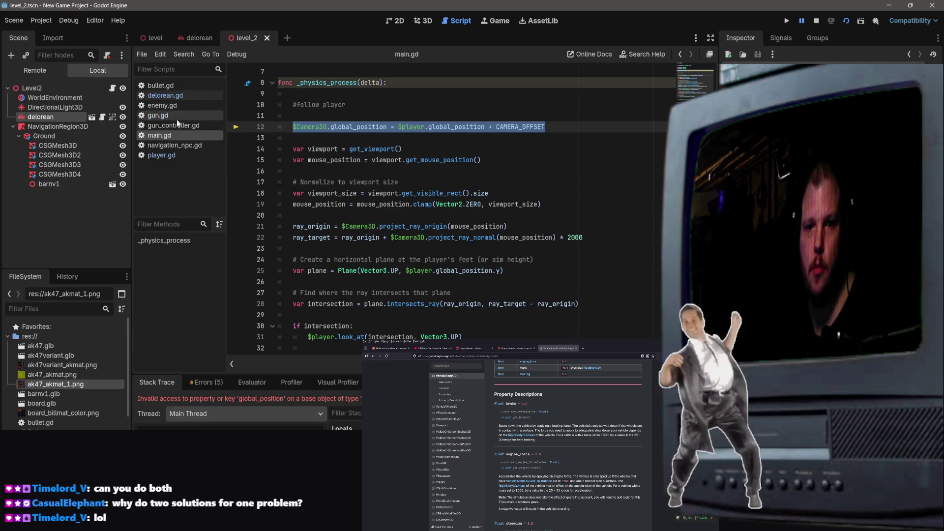
mouse_move(169, 131)
left_mouse_down()
mouse_move(337, 49)
mouse_move(175, 116)
mouse_move(170, 130)
mouse_move(166, 105)
left_mouse_up()
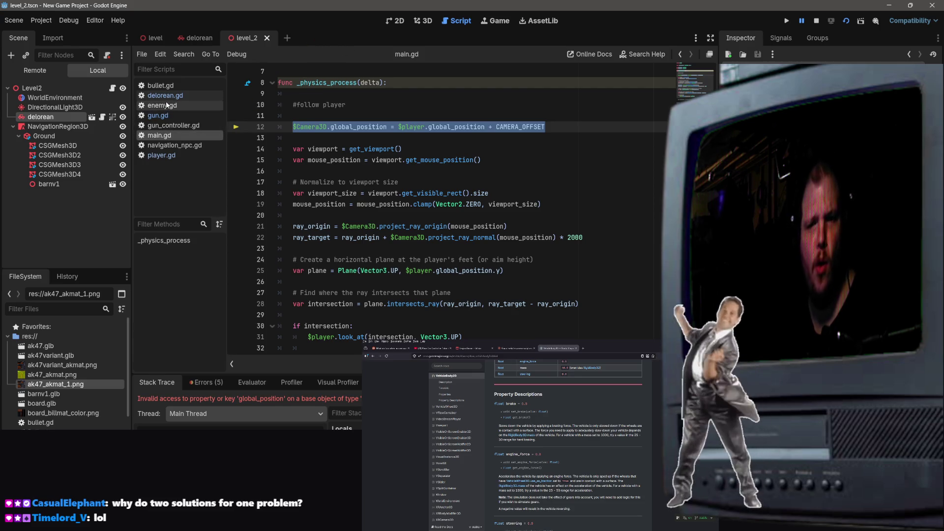
left_click(166, 104)
left_click(170, 125)
left_click(160, 115)
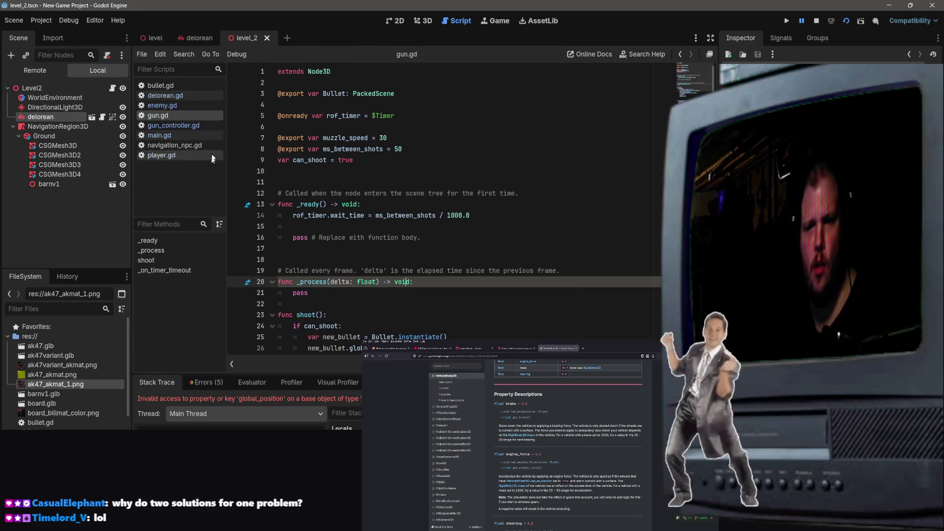
left_click(185, 127)
left_click(168, 135)
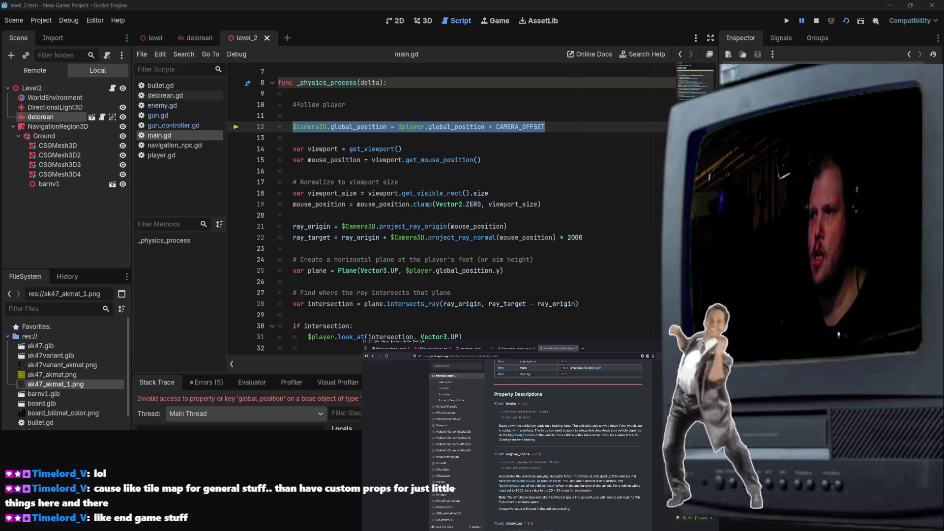
Step: Check main.gd's #follow player comment, then bring up delorean.gd at line 10
left_click_drag(434, 94, 435, 106)
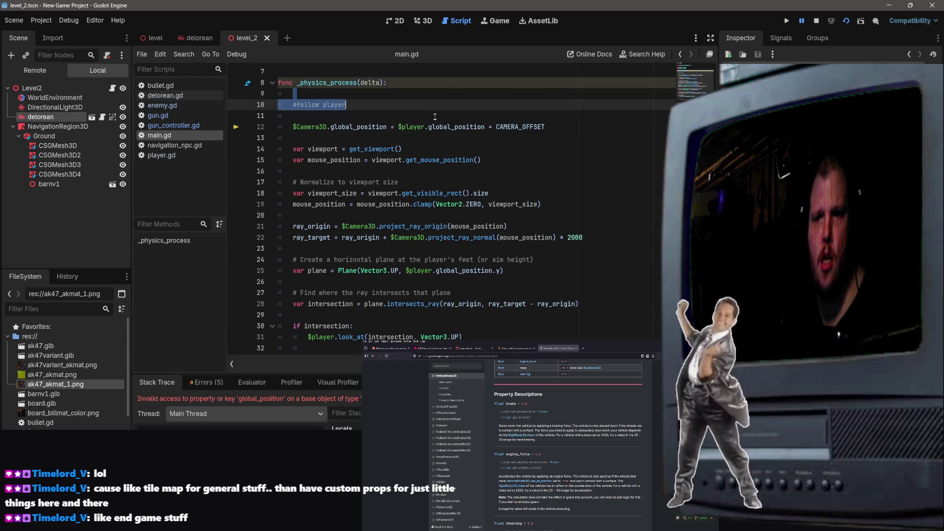
left_click(406, 109)
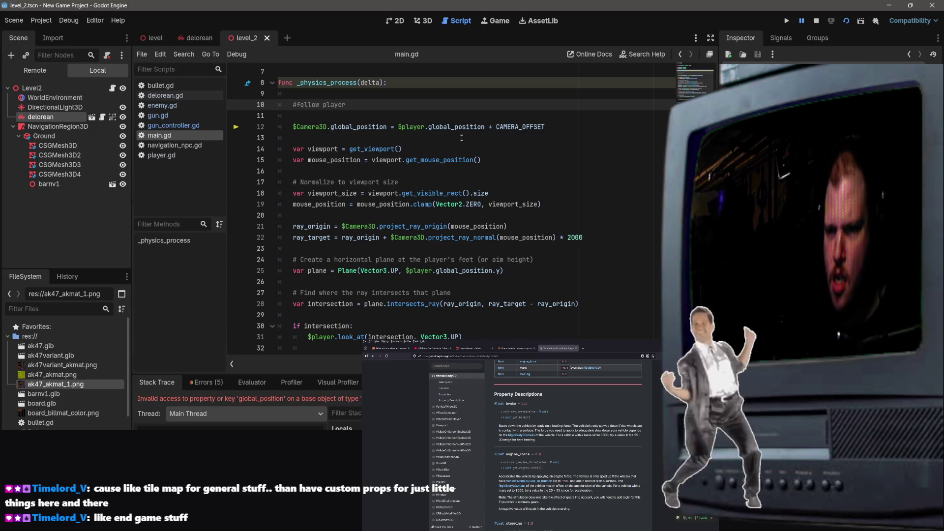
scroll(451, 120, "up", 2)
scroll(452, 121, "down", 3)
scroll(453, 193, "up", 3)
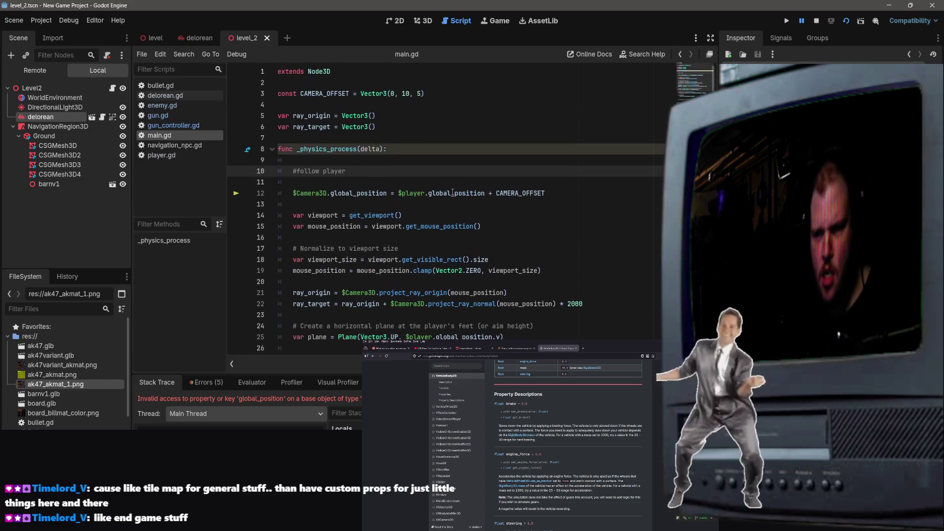
left_click(195, 104)
left_click(199, 95)
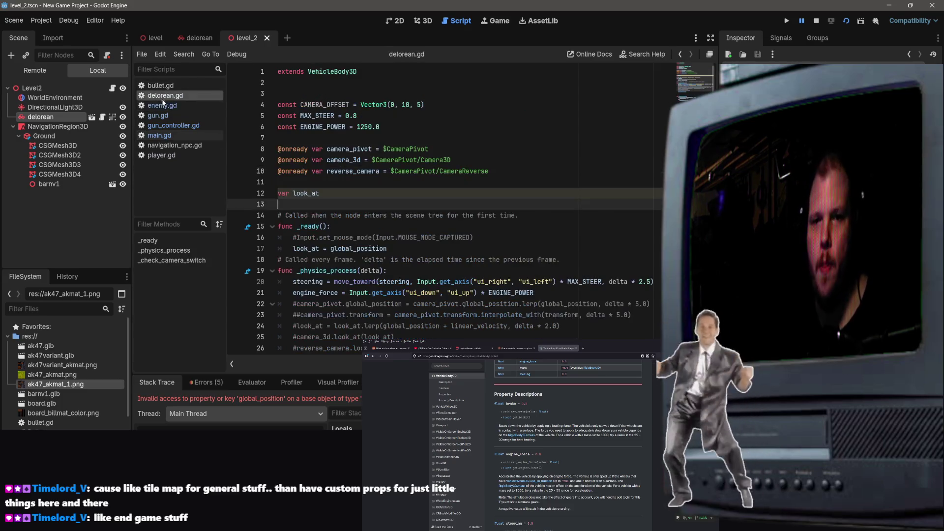
left_click(501, 168)
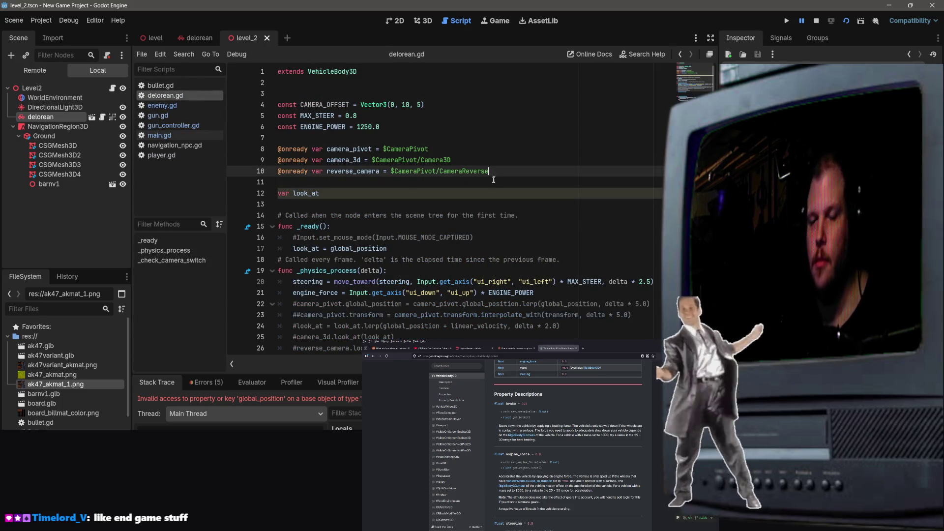
Step: Paste the $Camera3D.global_position camera-follow line at the start of _physics_process, then view the delorean scene
scroll(480, 216, "down", 1)
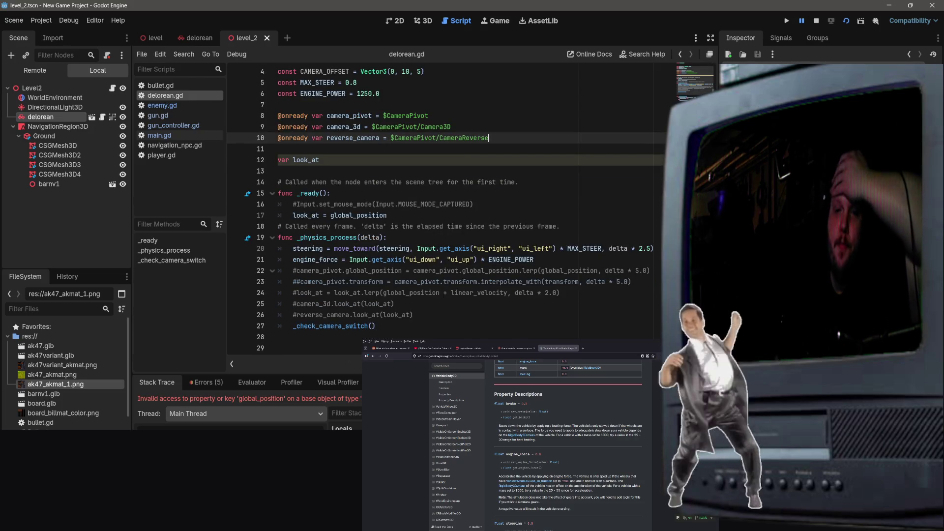
left_click(399, 182)
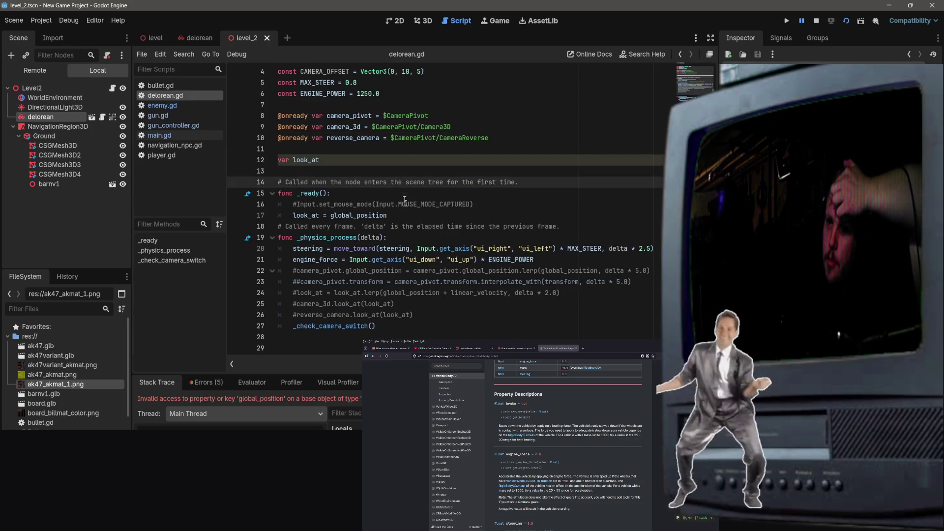
left_click(410, 238)
key("Return")
key("Return")
key("ctrl+v")
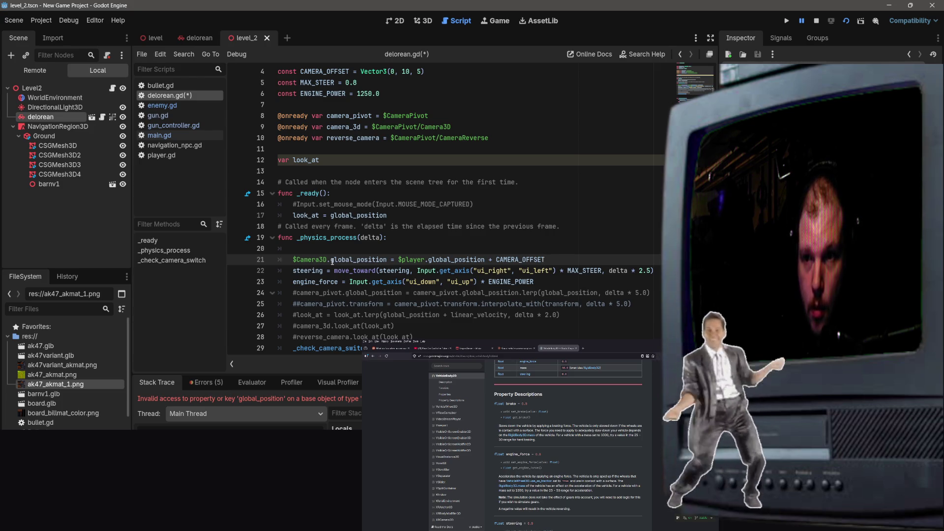
key("Home")
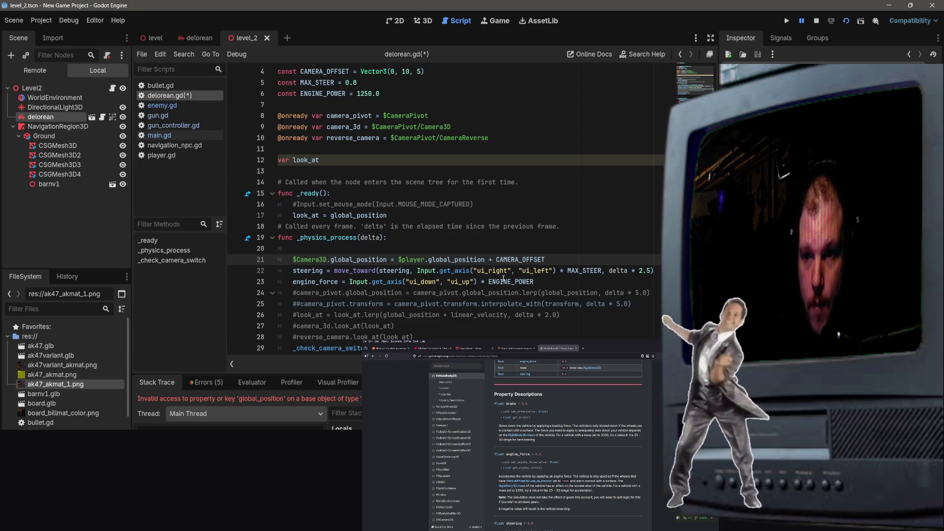
left_click(185, 41)
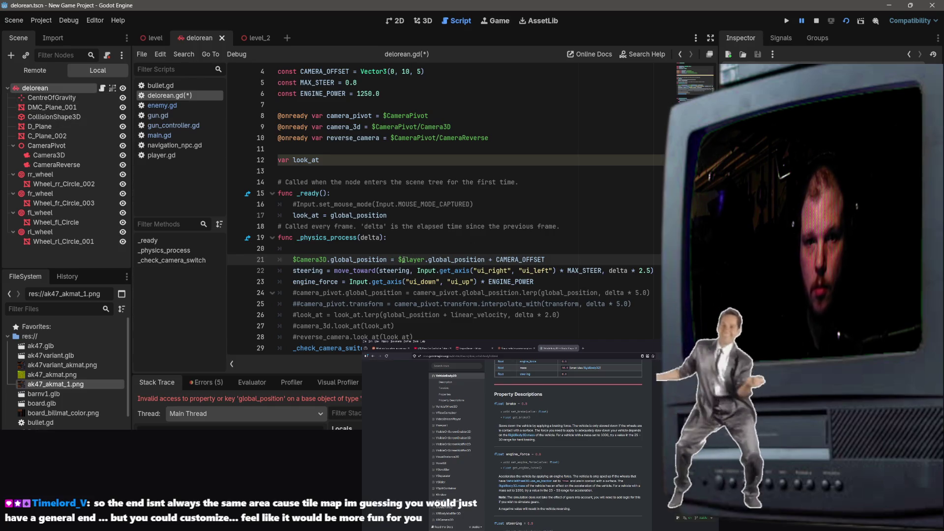
Step: Replace $player with delorean in the camera-follow line and begin a quoted camera node path
left_click_drag(400, 259, 426, 259)
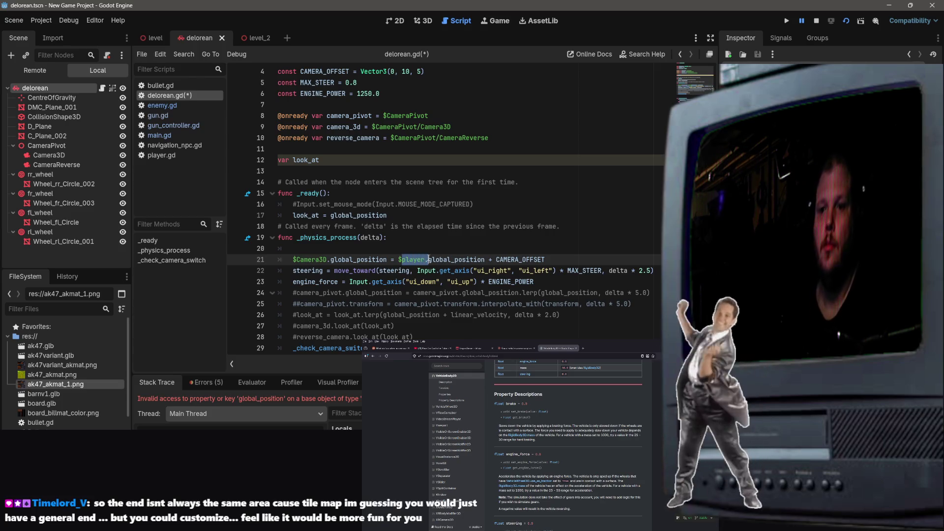
type("delorean")
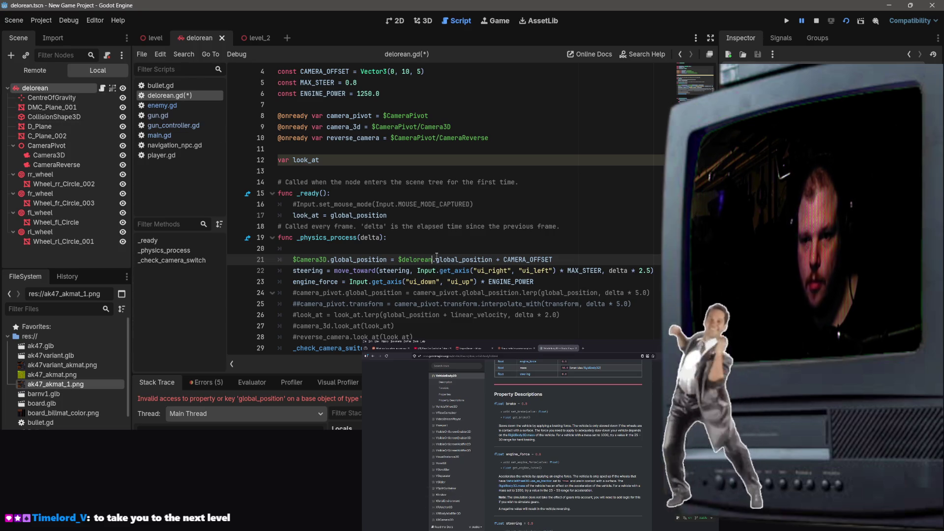
scroll(438, 248, "down", 3)
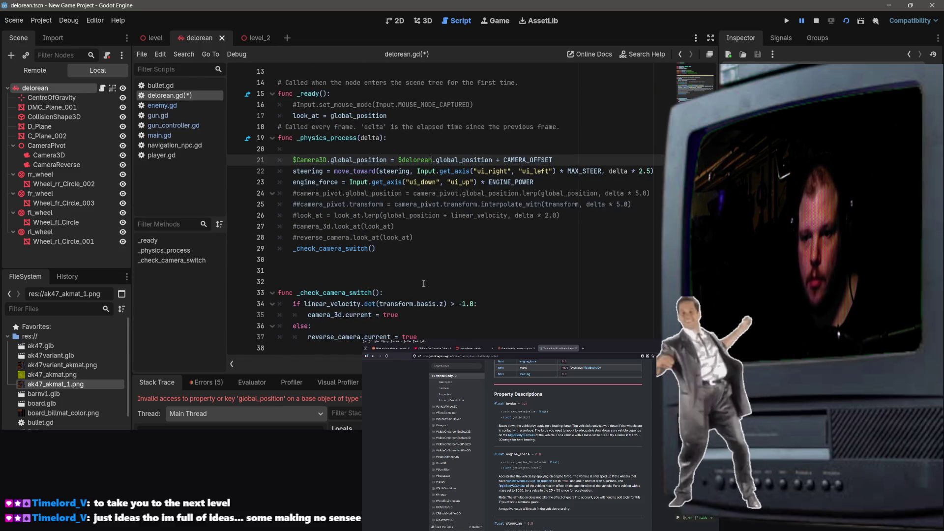
scroll(438, 220, "up", 1)
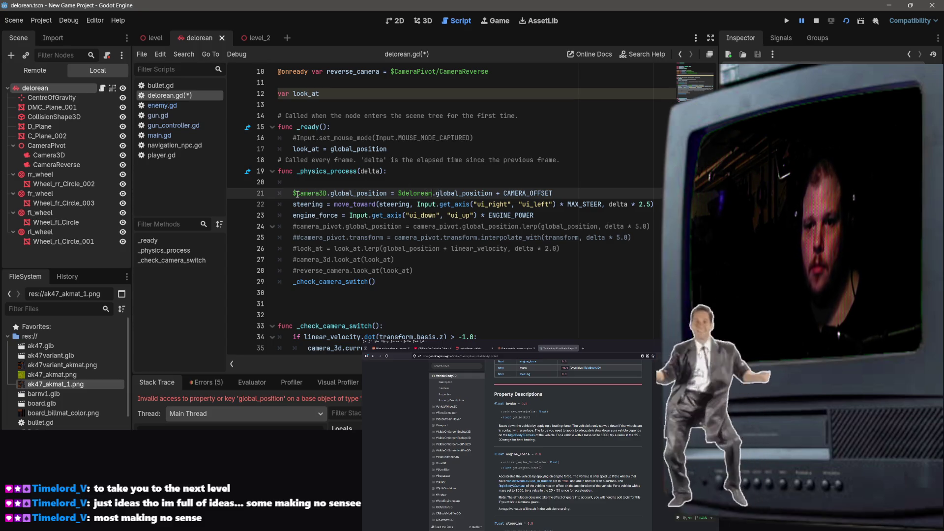
type("\"")
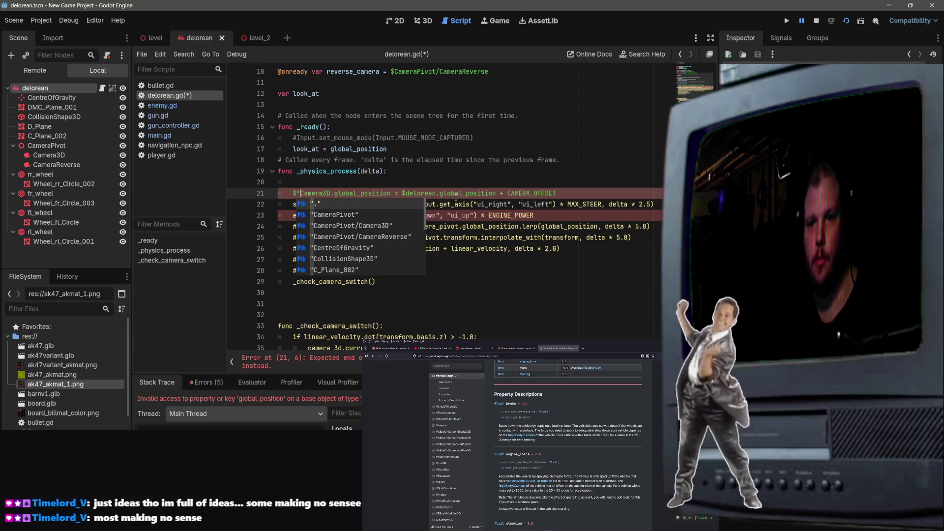
Step: Autocomplete the camera path to "CameraPivot/Camera3D", remove the leftover Camera3D, and save delorean.gd
type("Camera")
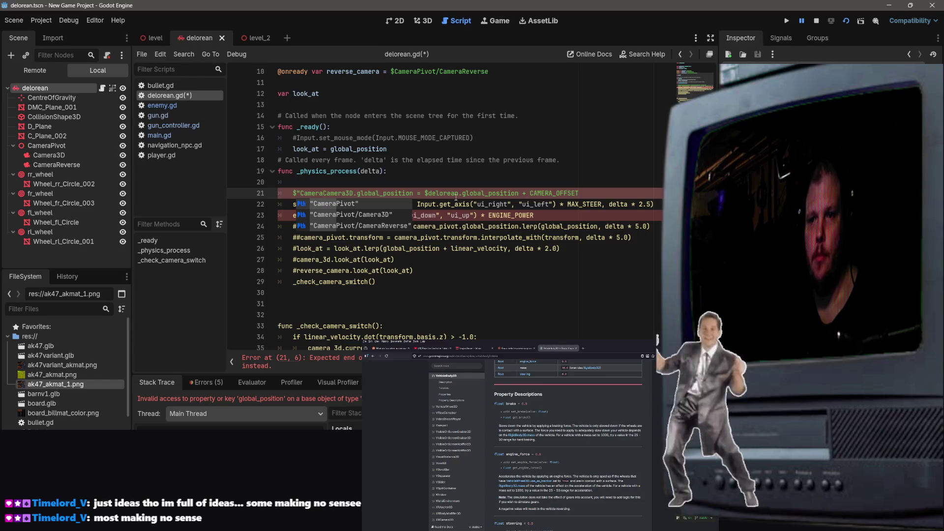
key("Down")
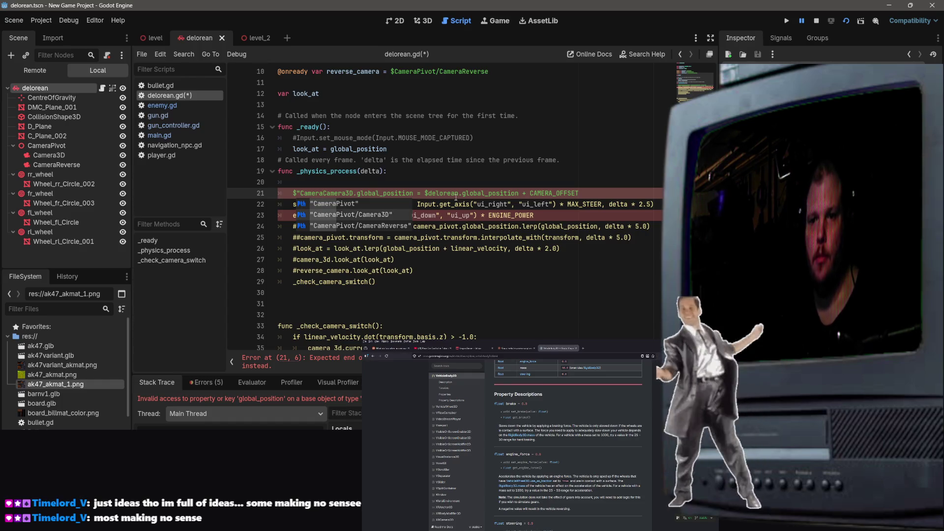
key("Return")
key("Delete")
key("Delete")
key("Delete")
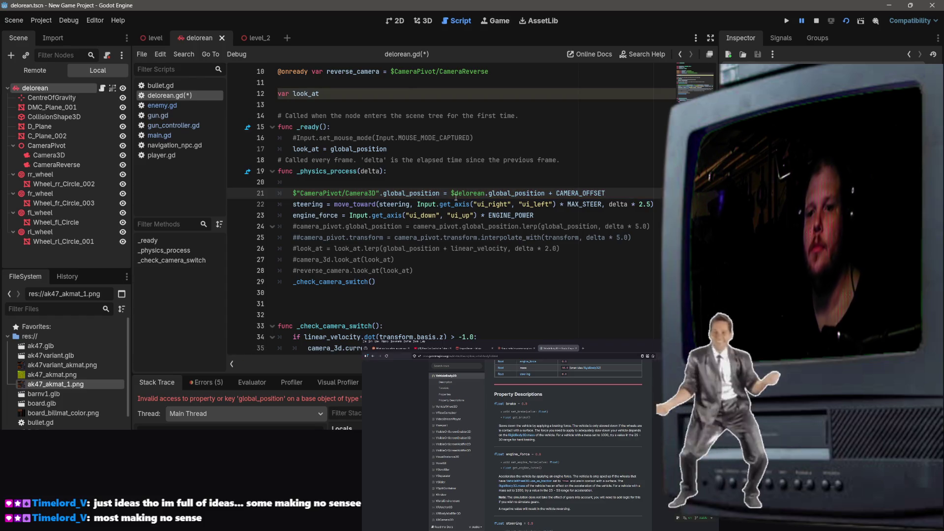
left_click(562, 160)
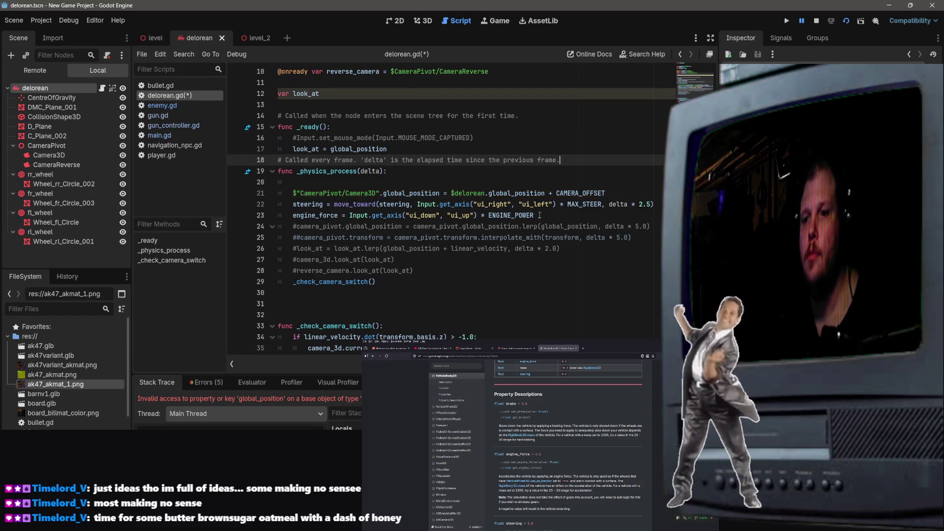
scroll(525, 221, "up", 2)
scroll(581, 242, "down", 1)
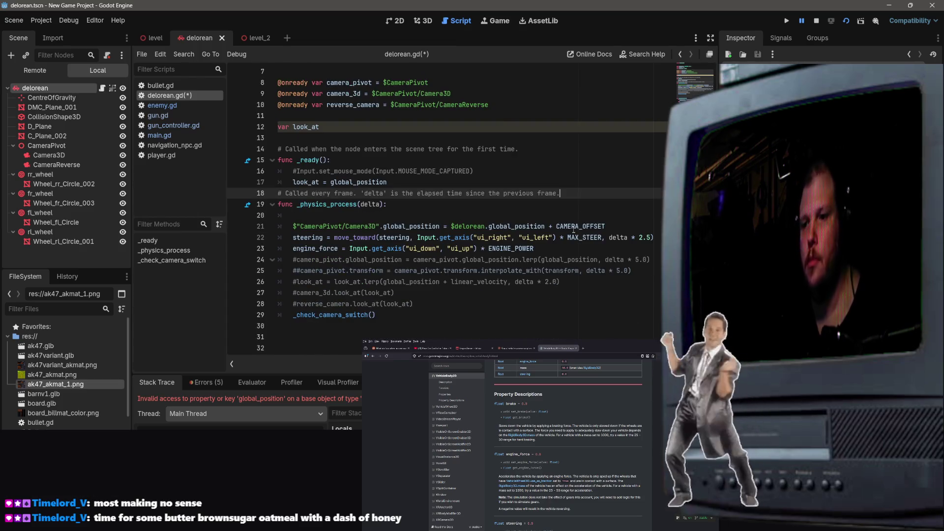
left_click(430, 225)
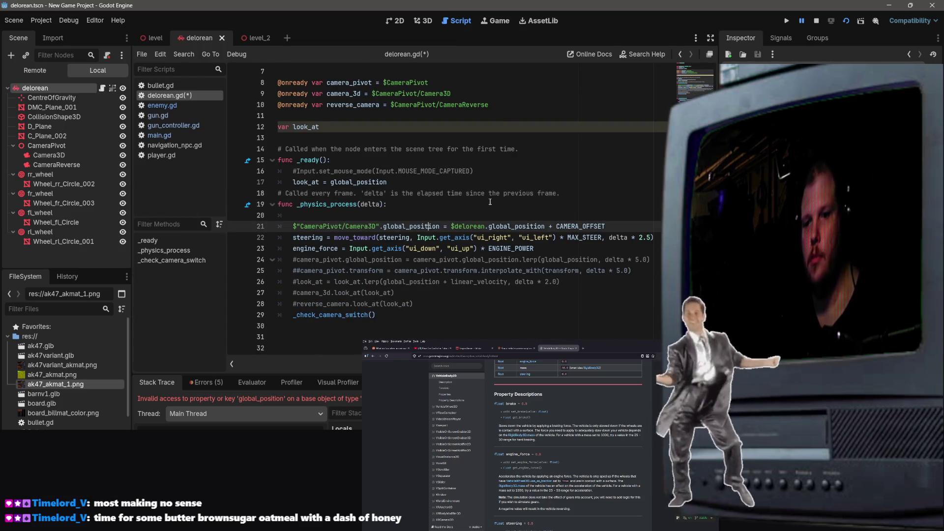
key("ctrl+s")
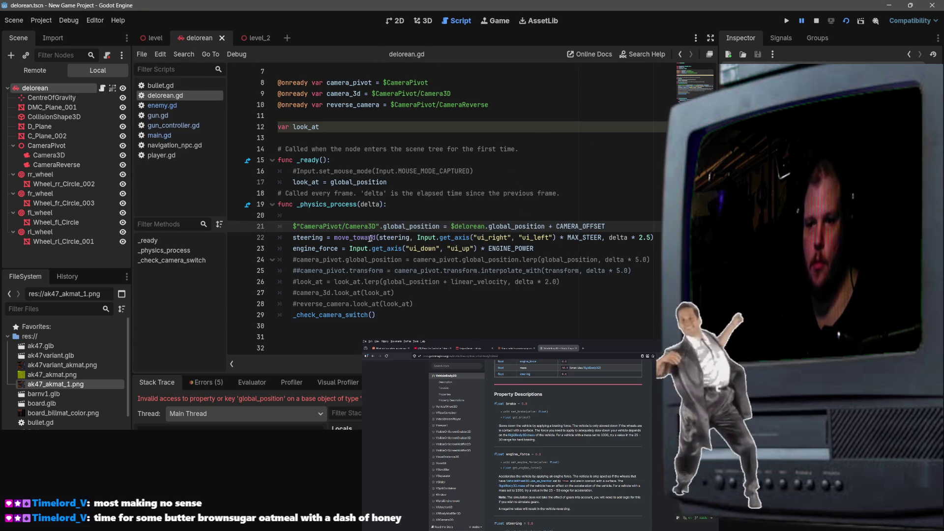
scroll(491, 232, "up", 1)
scroll(473, 242, "down", 2)
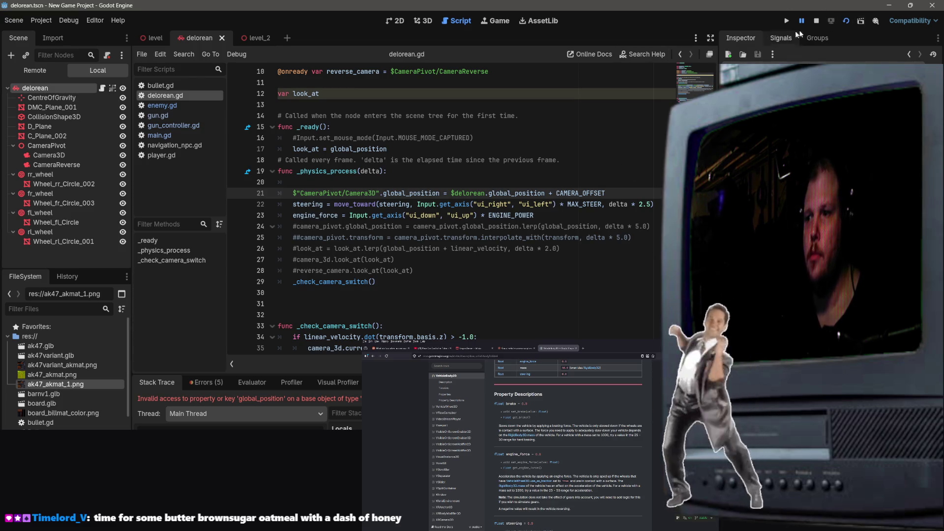
Step: Restart the game from level_2 and inspect main.gd's camera line 12
left_click(816, 20)
left_click(256, 38)
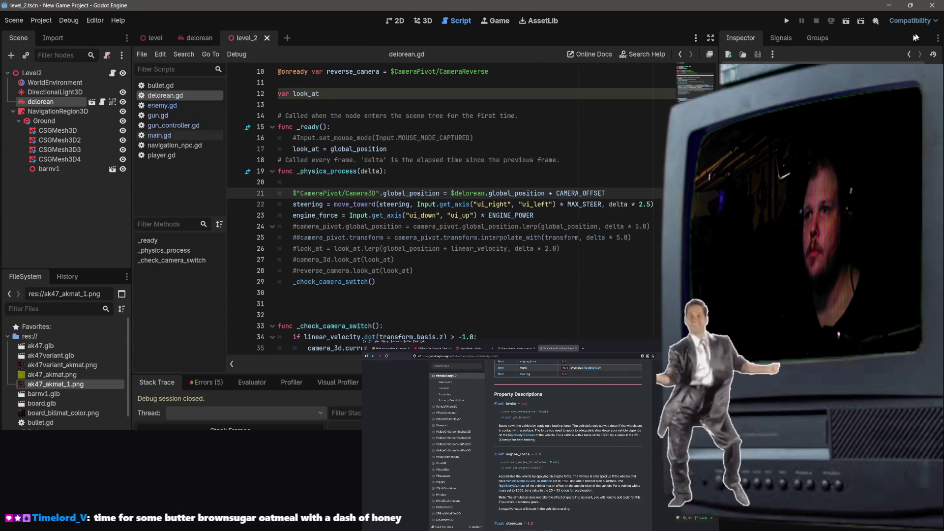
left_click(844, 23)
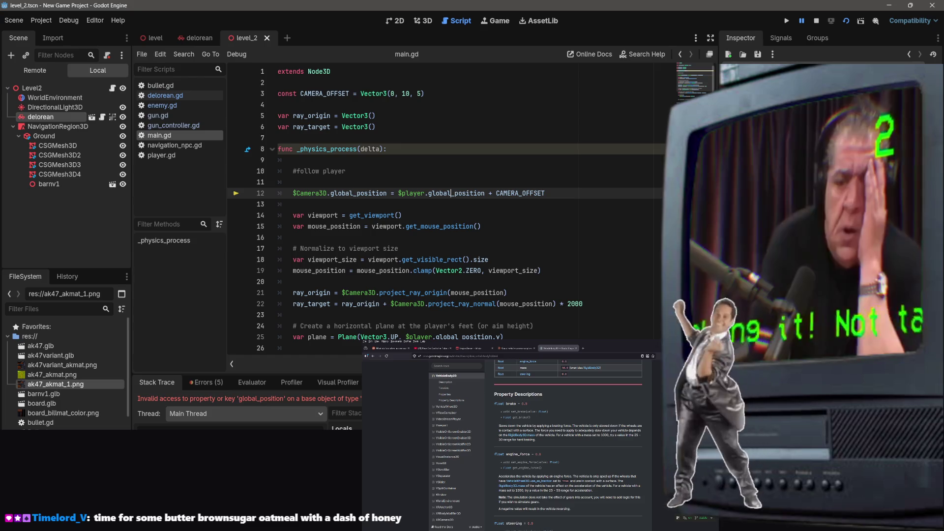
left_click(438, 185)
left_click(435, 196)
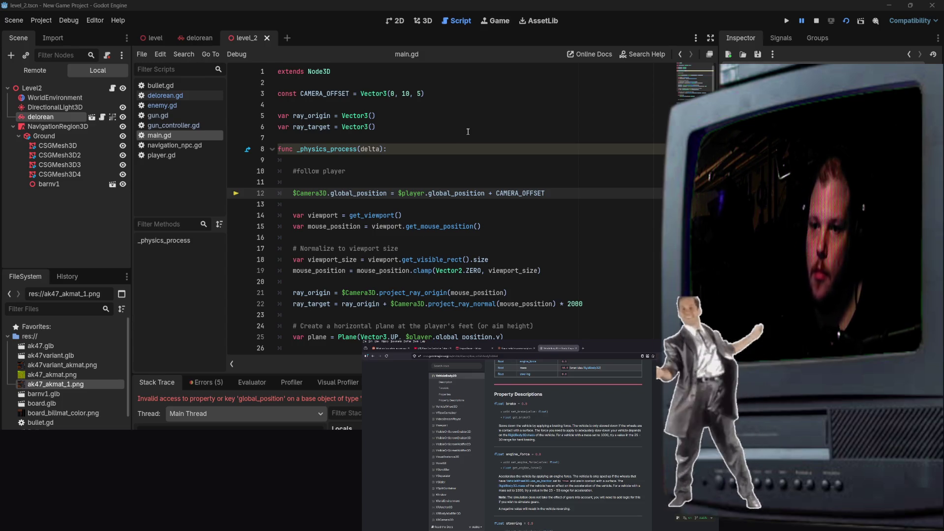
scroll(472, 250, "down", 3)
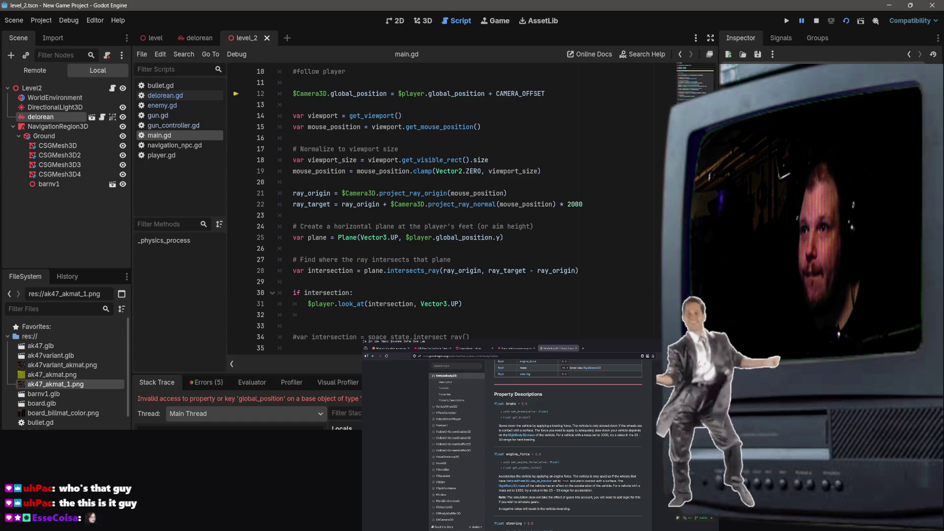
left_click(504, 159)
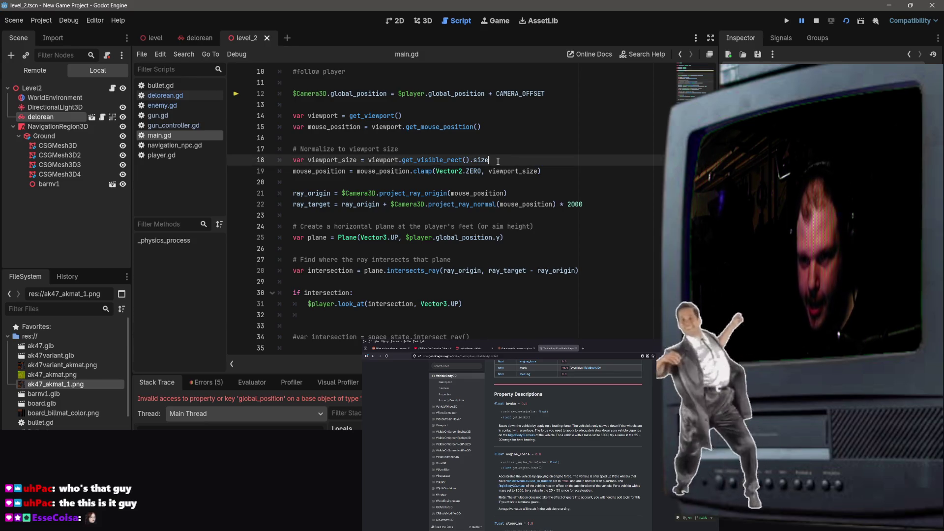
scroll(483, 196, "up", 3)
left_click(433, 185)
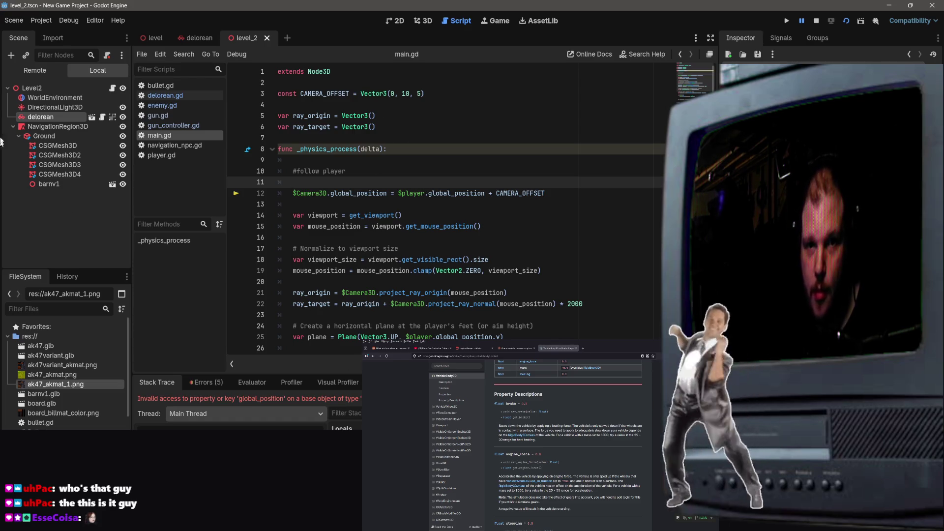
Step: Select the Level2 root node and bring up its main.gd script
left_click(162, 40)
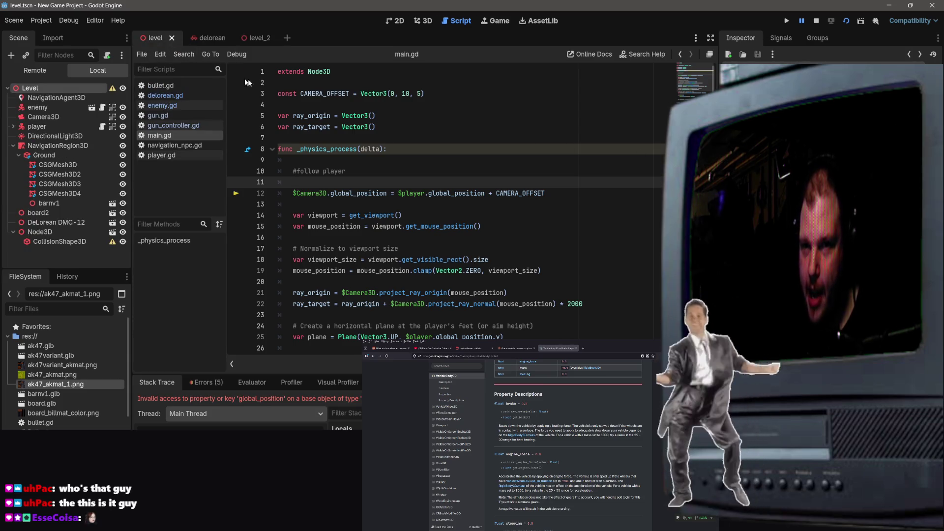
left_click(261, 39)
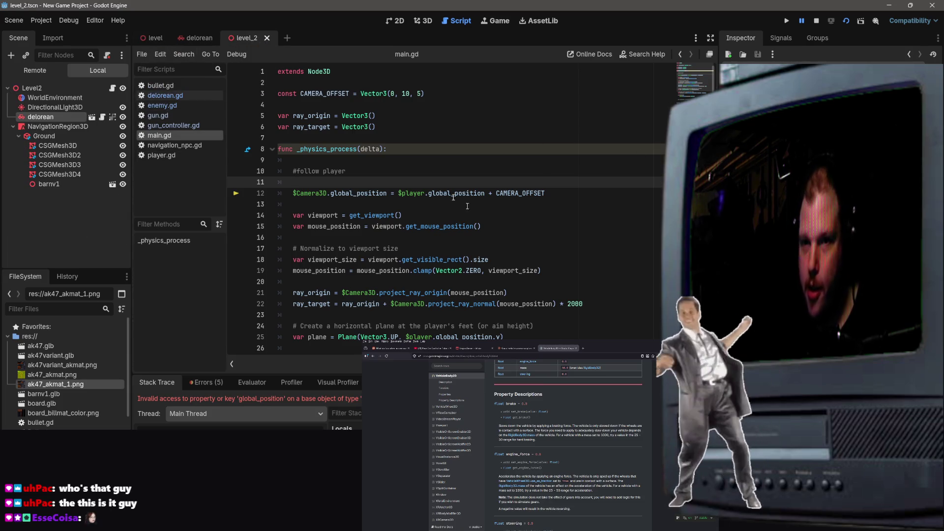
left_click(165, 95)
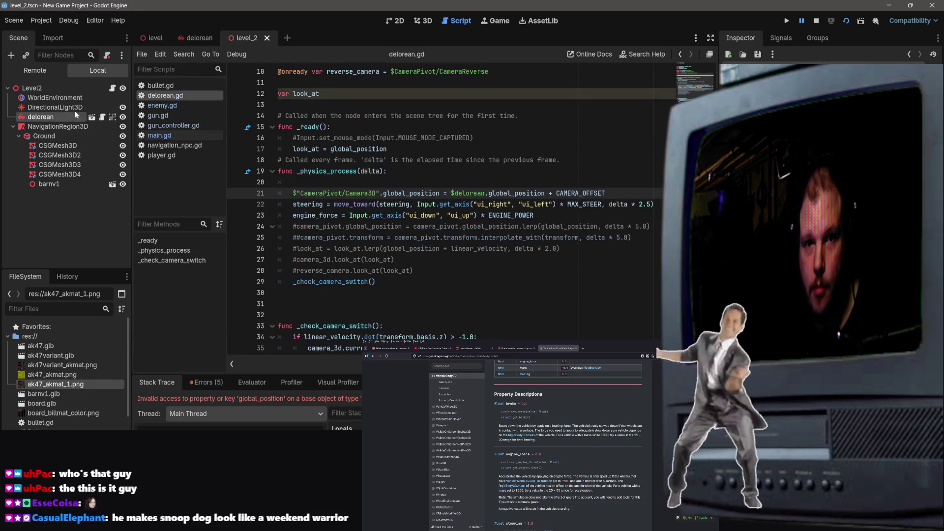
left_click(58, 91)
left_click(159, 135)
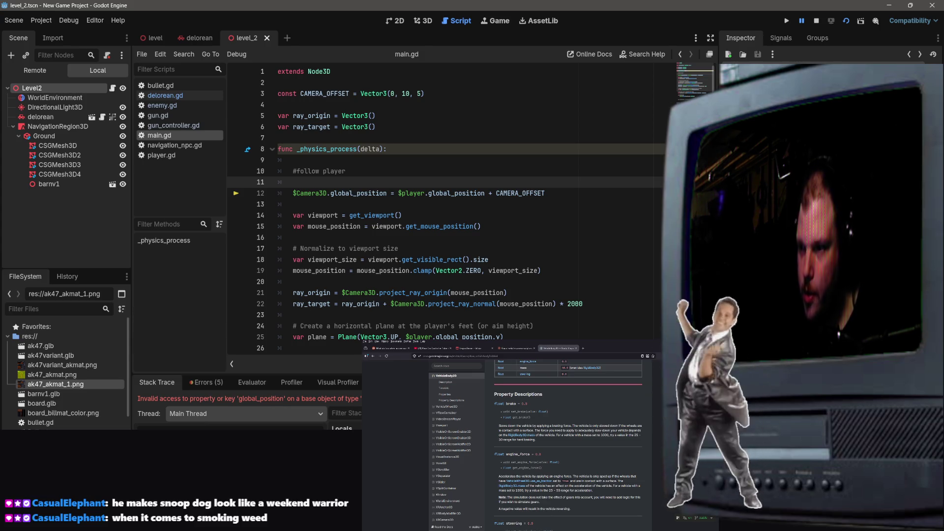
Step: Detach main.gd from the Level2 root, save the scene, and rerun it
left_click(106, 55)
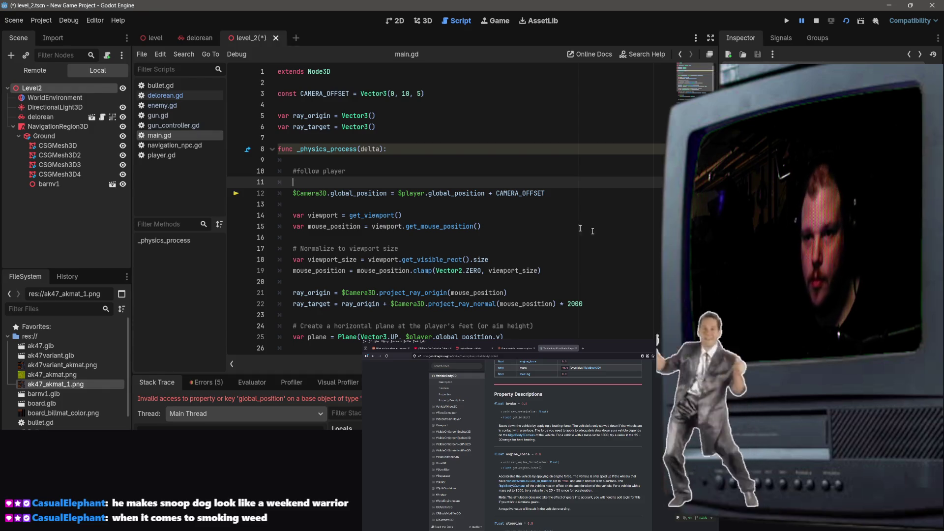
left_click(285, 204)
key("ctrl+s")
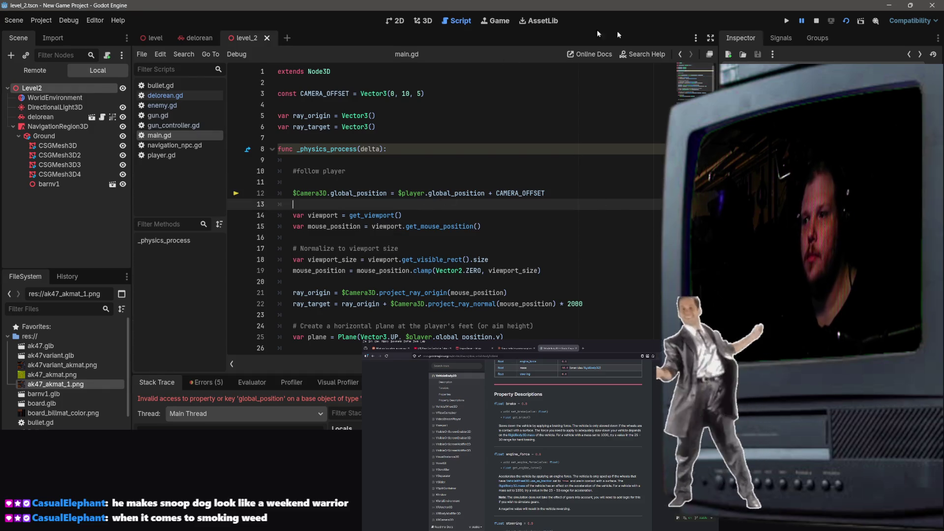
left_click(816, 21)
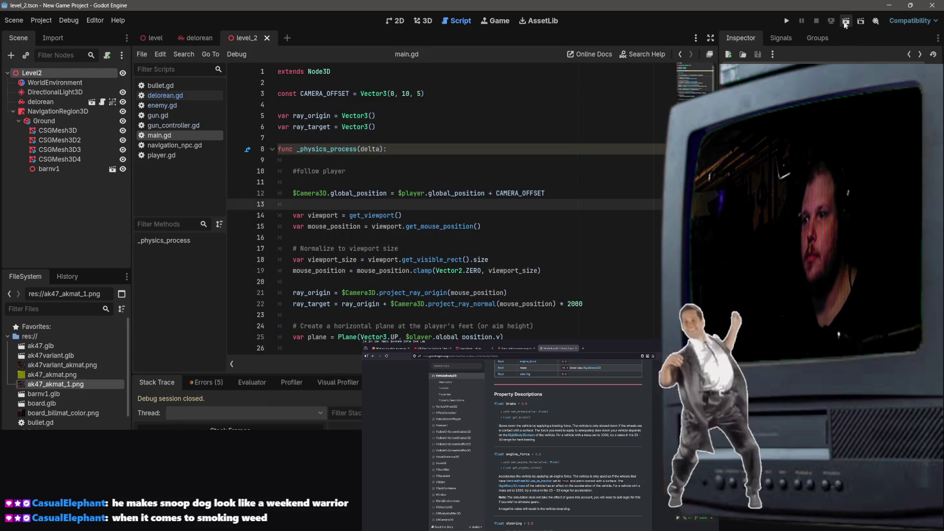
left_click(845, 23)
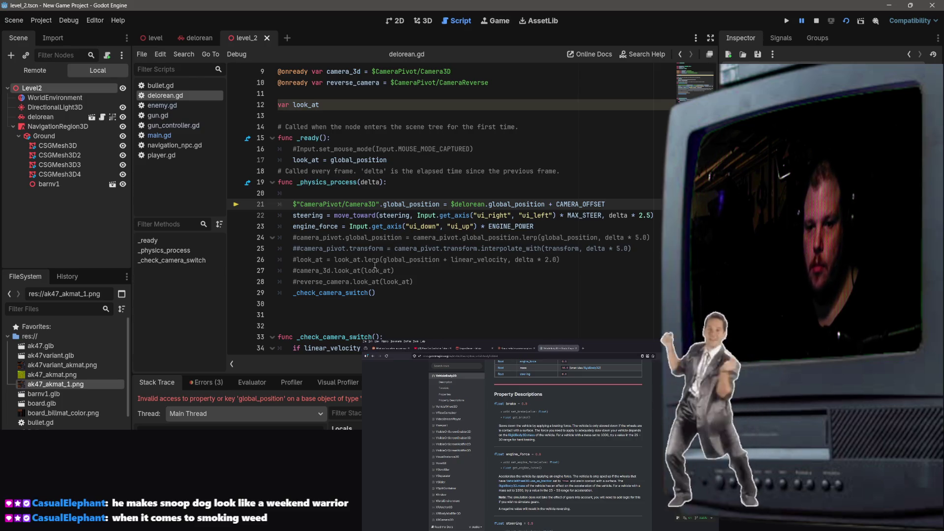
Step: Strip the quotes from $"CameraPivot/Camera3D" on line 21, save delorean.gd, and rerun the scene
key("Right")
key("Right")
key("Right")
key("BackSpace")
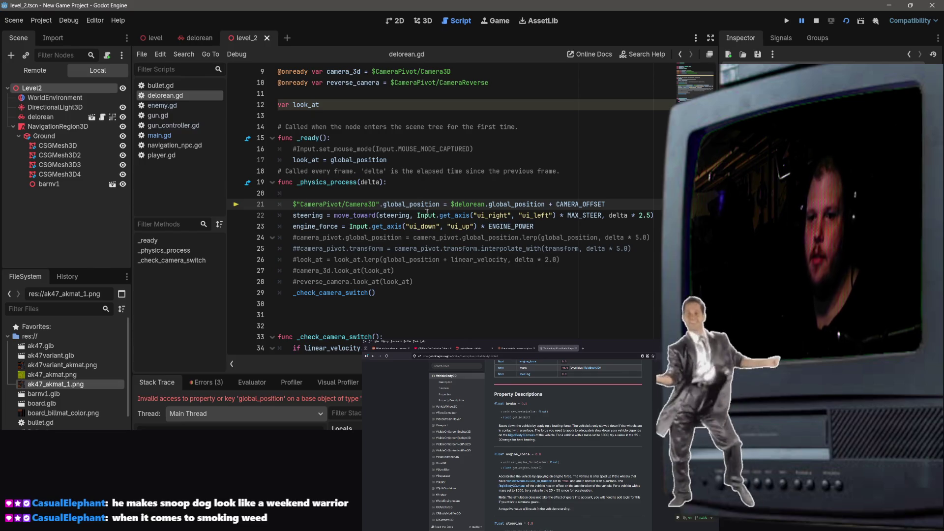
key("Right")
key("Right")
key("Right")
key("Delete")
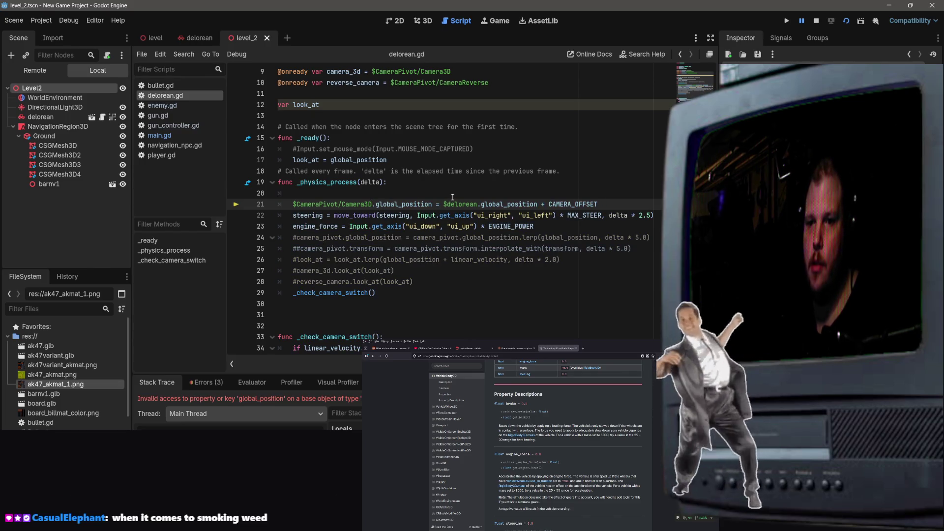
left_click(477, 161)
scroll(479, 165, "up", 3)
scroll(480, 165, "down", 1)
key("ctrl+s")
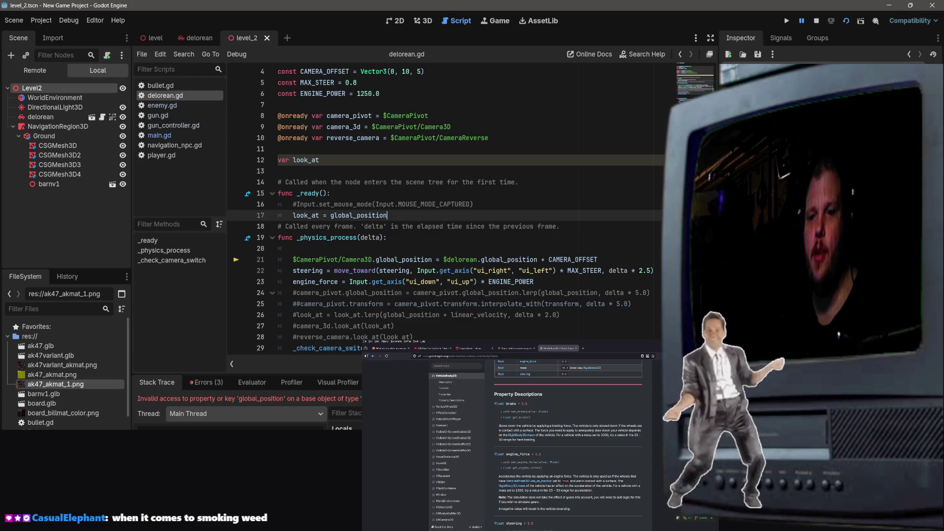
left_click(845, 21)
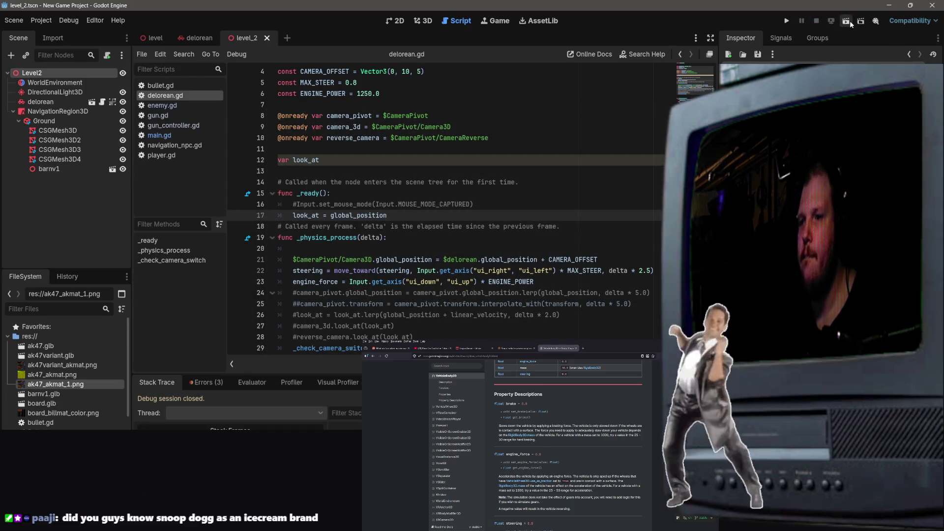
left_click(850, 21)
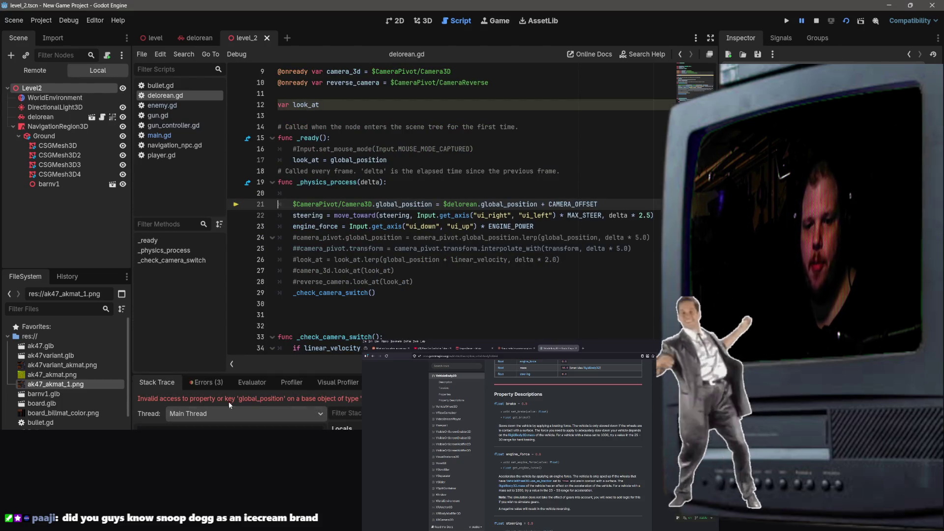
Step: Examine the global_position error against line 21, then switch to the delorean scene
left_click_drag(225, 398, 362, 398)
left_click(469, 222)
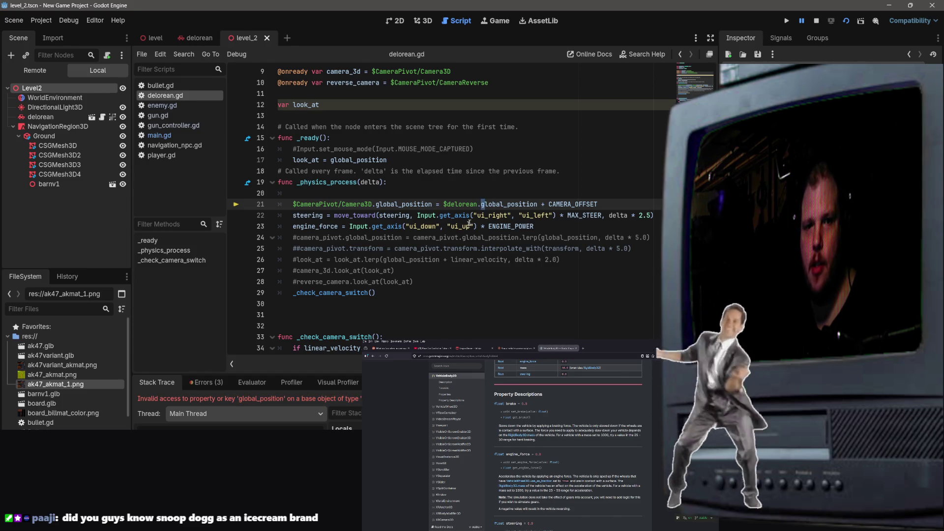
left_click_drag(481, 205, 477, 216)
left_click(448, 203)
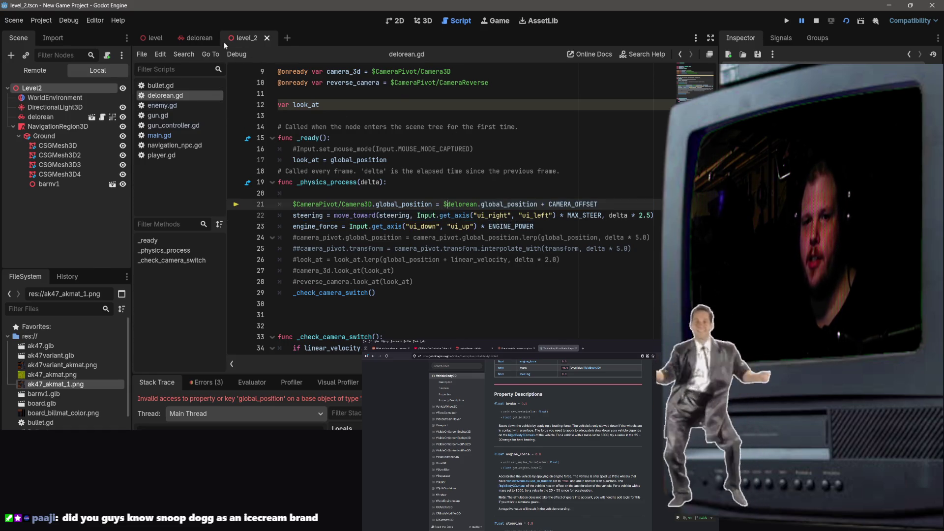
left_click(207, 39)
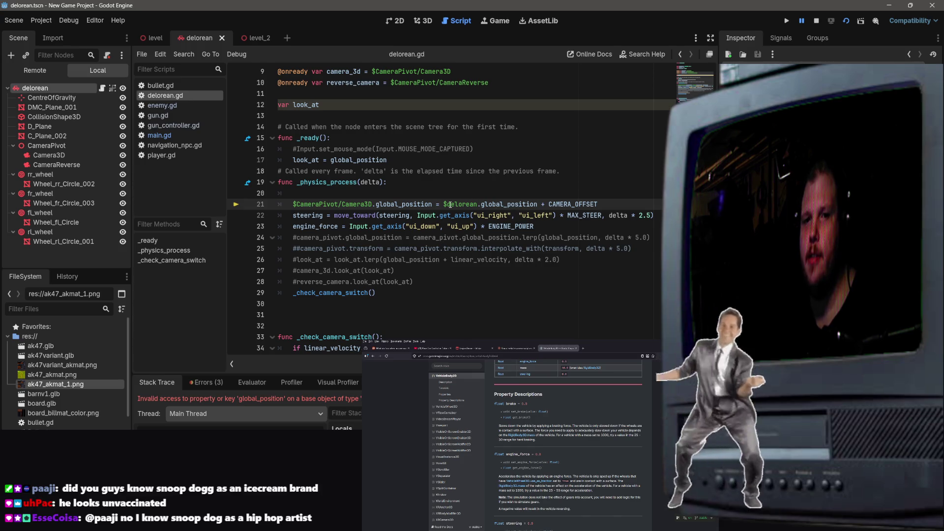
Step: Replace $delorean with $CentreOfGravity on line 21 and launch the game
mouse_move(477, 203)
left_mouse_down()
mouse_move(440, 204)
mouse_move(443, 214)
left_mouse_up()
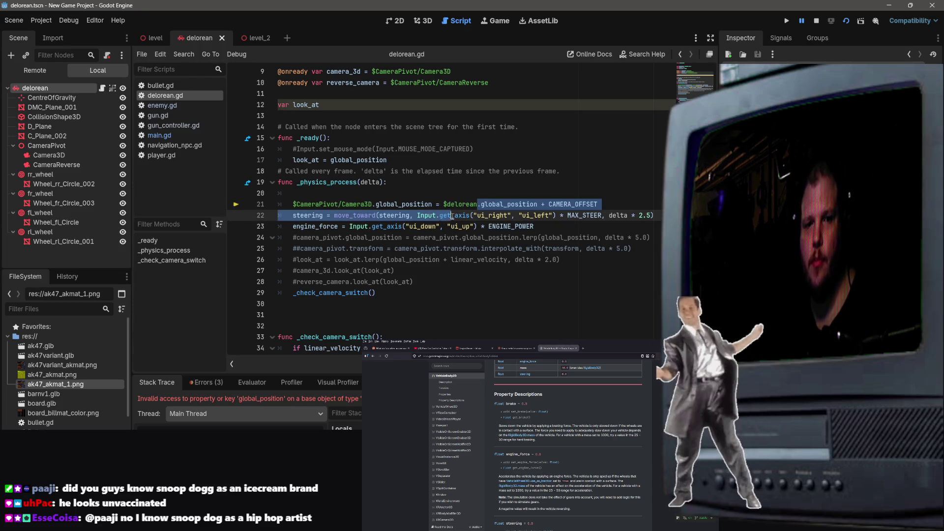
double_click(461, 205)
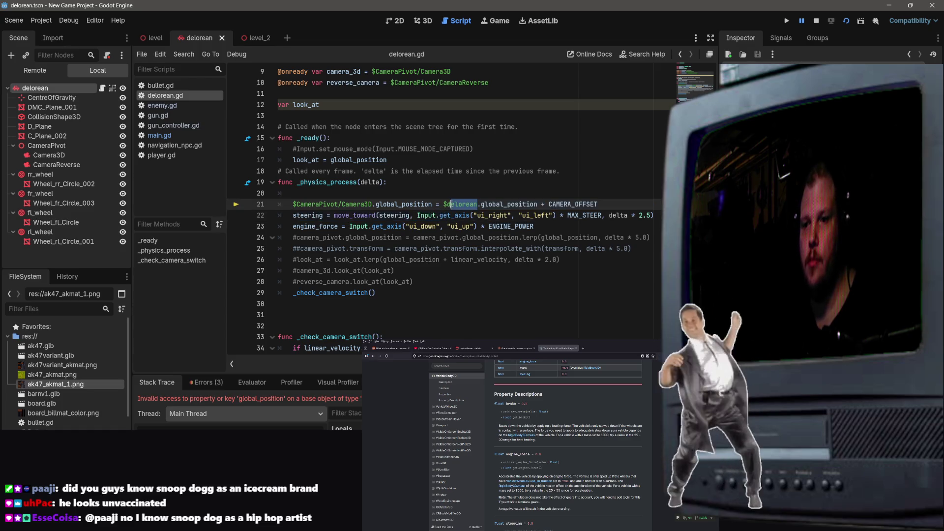
type("Centre")
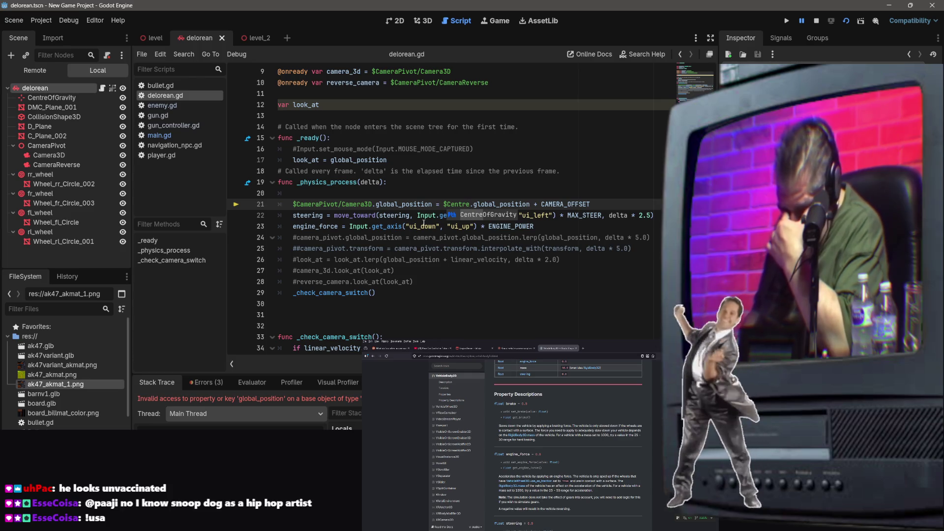
type("Of")
key("Return")
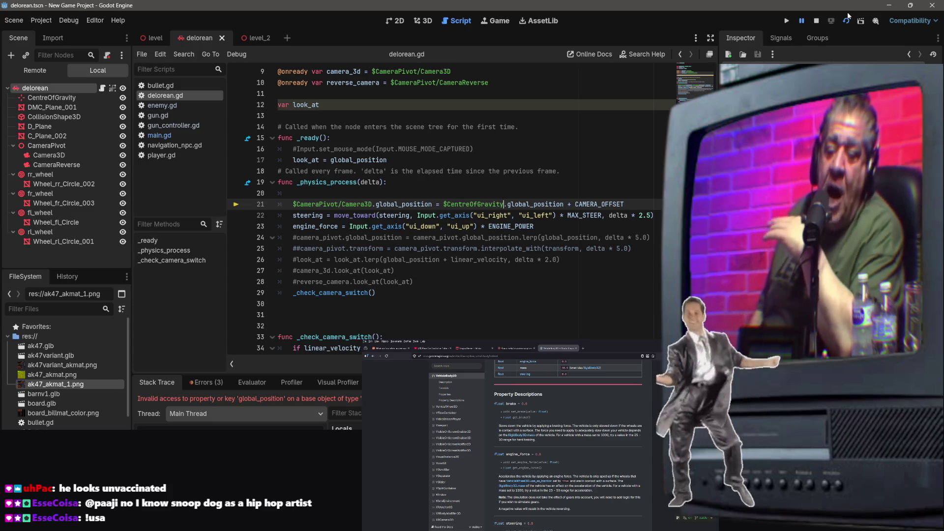
left_click(847, 19)
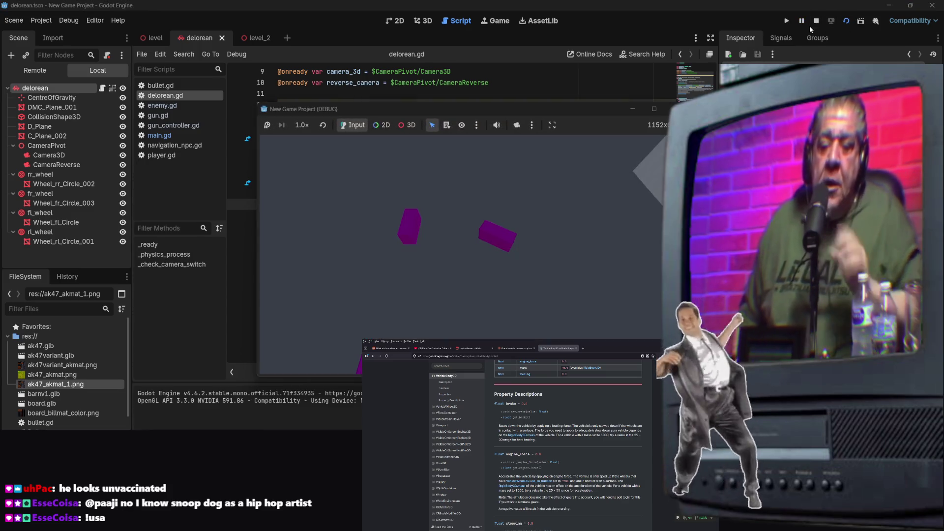
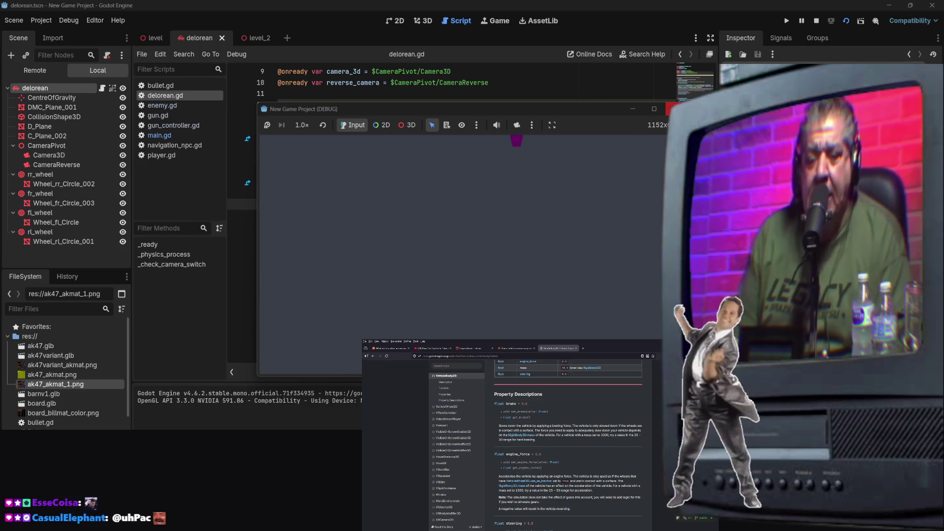
Step: Stop the running test and select CentreOfGravity under DMC_Plane_001 in the Scene dock
left_click(672, 108)
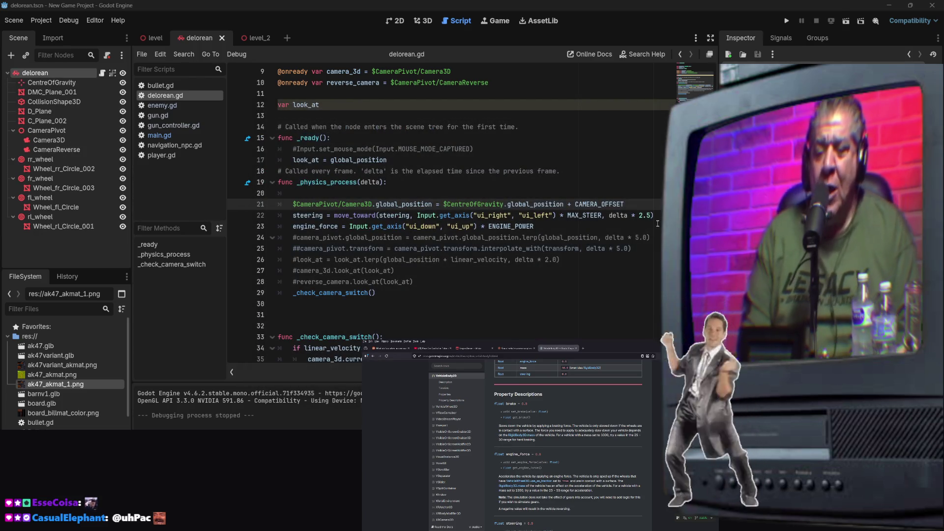
scroll(494, 271, "up", 2)
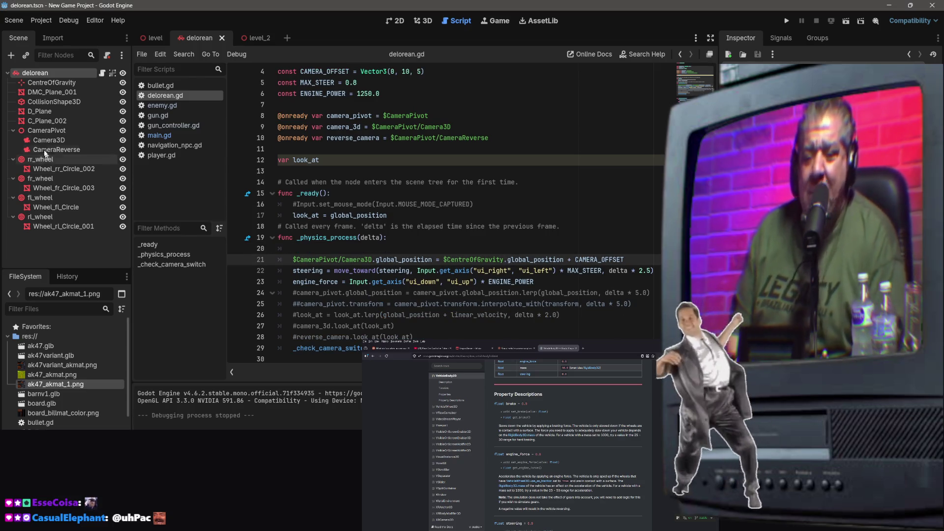
left_click(58, 92)
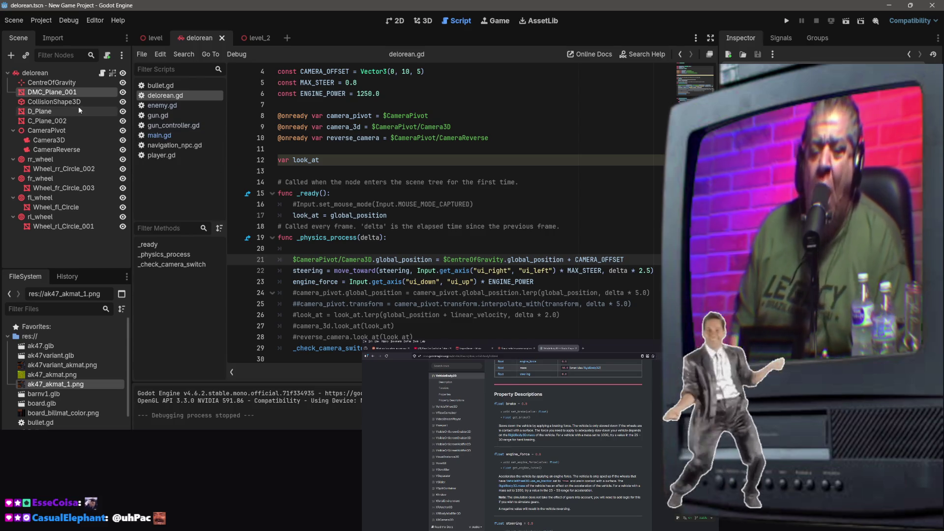
left_click(63, 83)
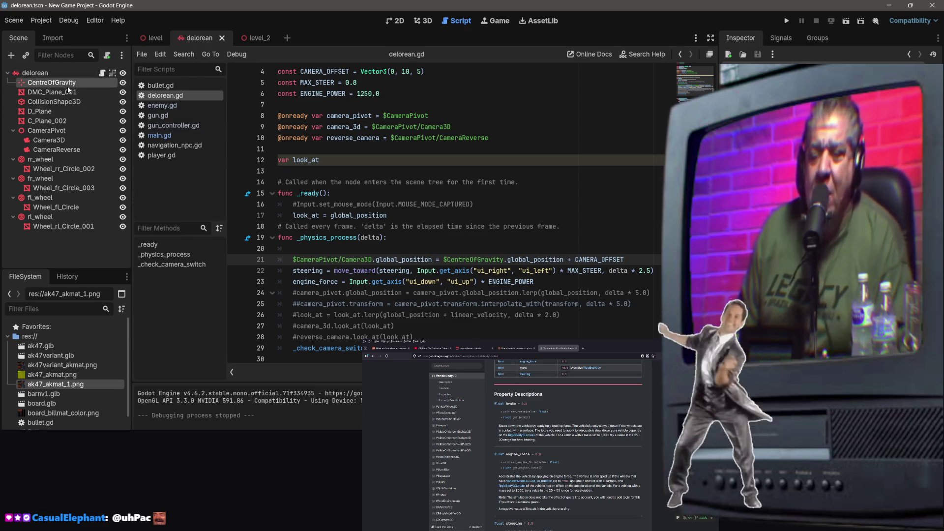
Step: Reparent CentreOfGravity under DMC_Plane_001 in the delorean scene tree
mouse_move(69, 85)
left_mouse_down()
mouse_move(62, 99)
mouse_move(95, 74)
mouse_move(99, 84)
left_mouse_up()
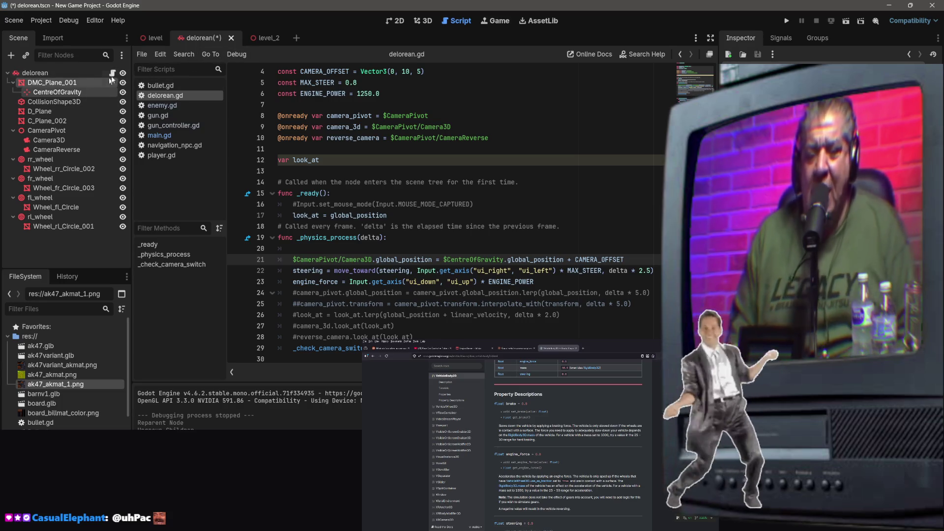
left_click(258, 33)
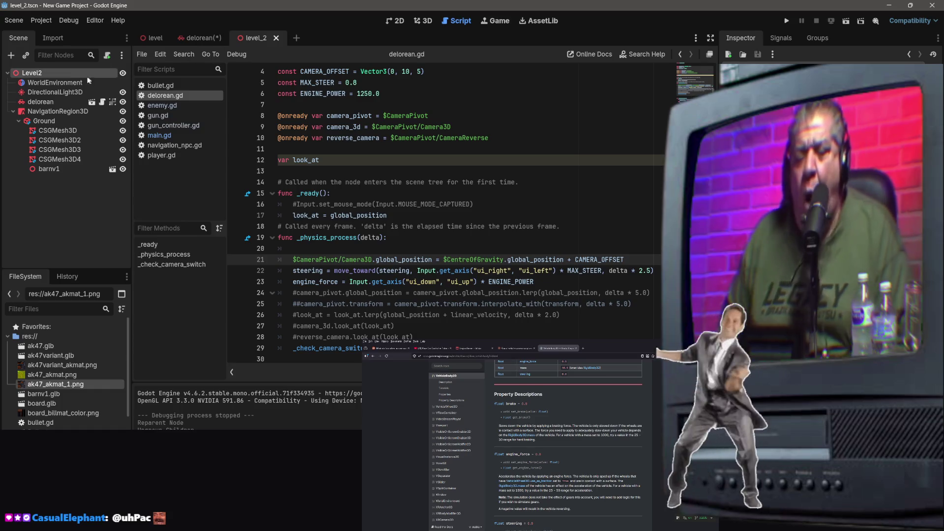
left_click(199, 38)
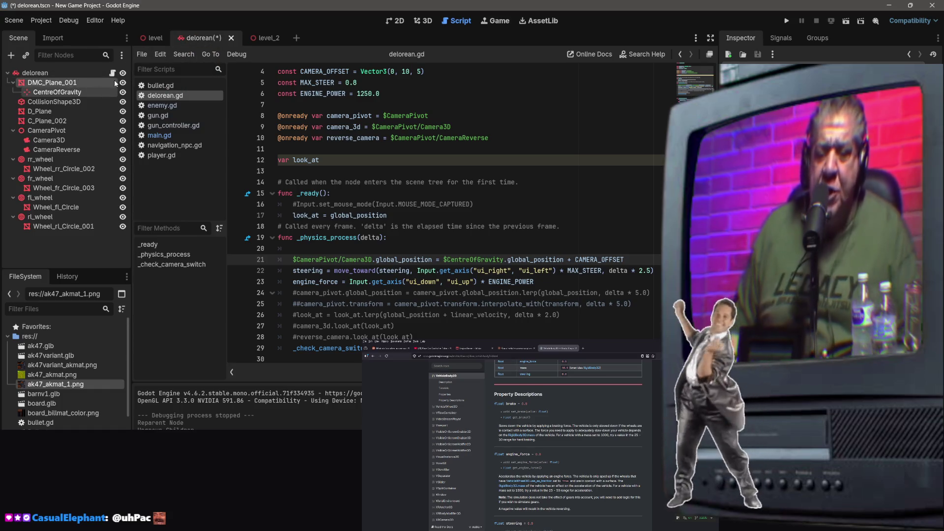
right_click(116, 83)
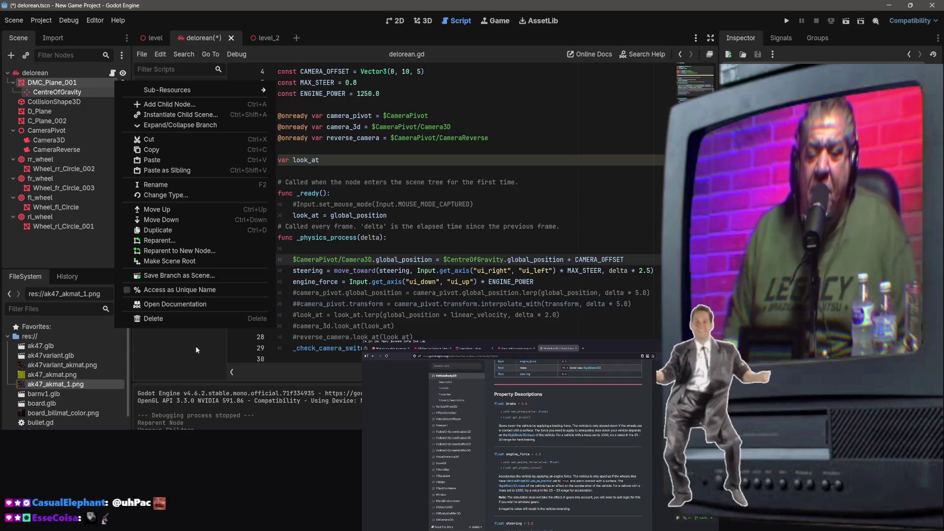
key("Escape")
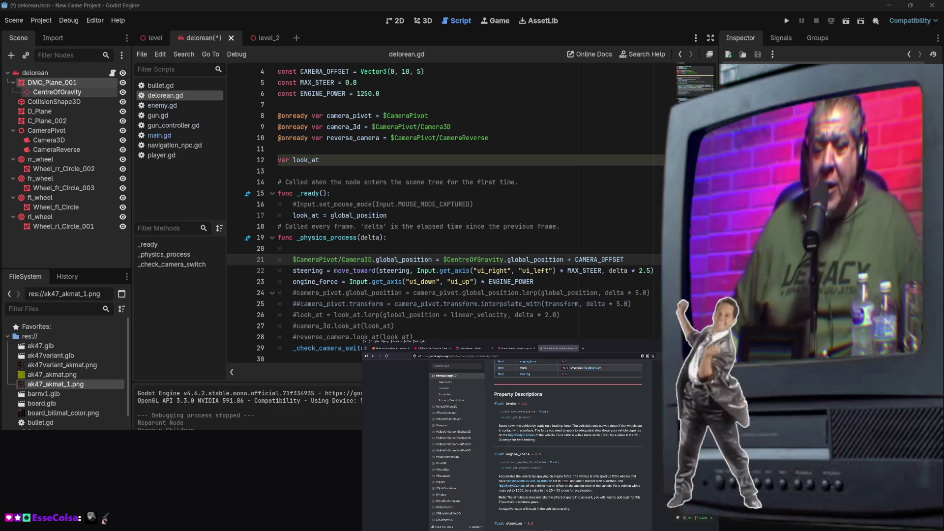
Step: Check the DMC_Plane_001 and CentreOfGravity node options, then show the car in 3D
left_click(93, 83)
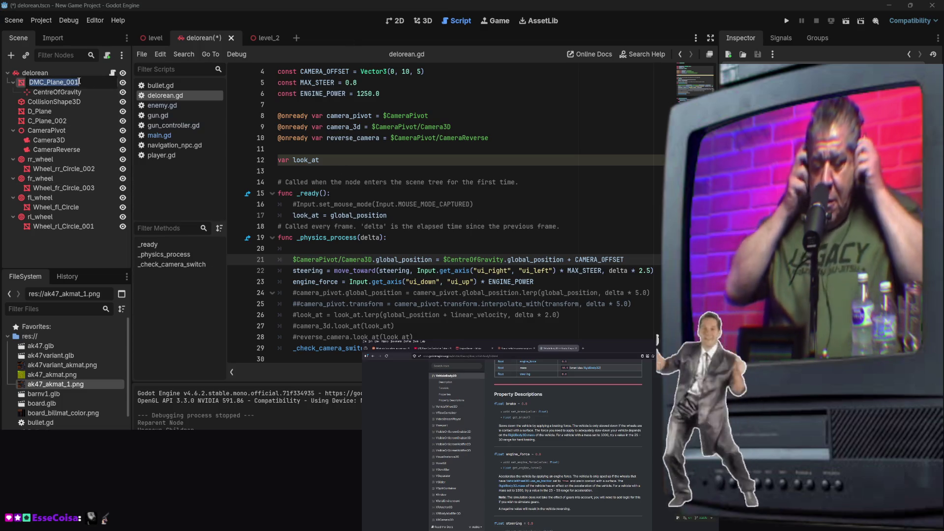
right_click(21, 87)
key("Escape")
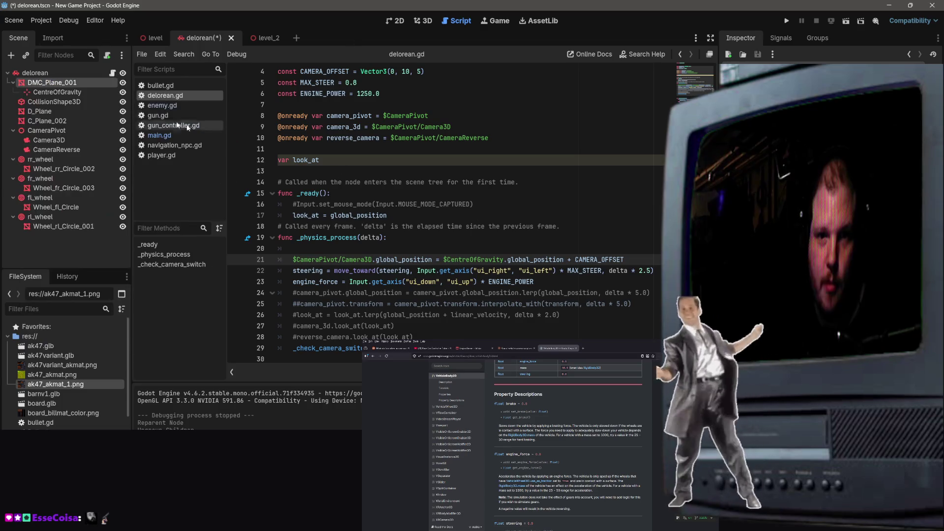
right_click(66, 93)
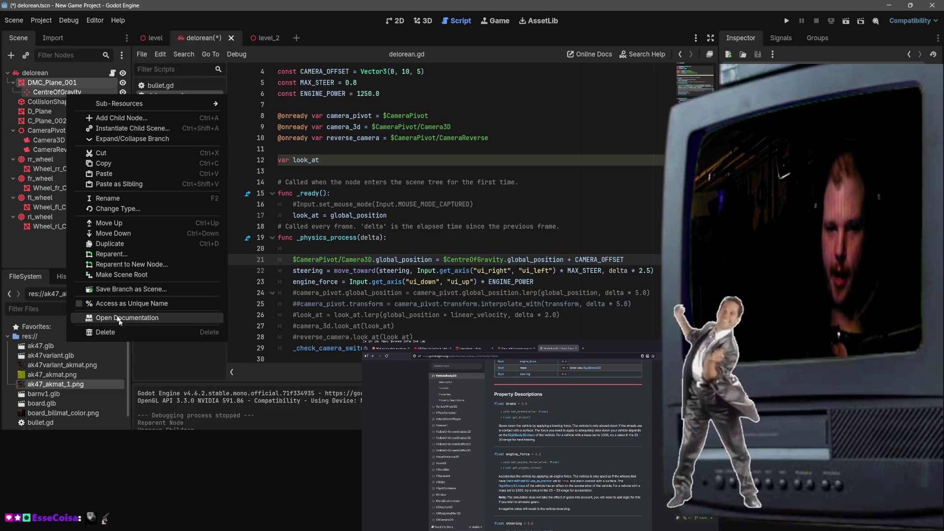
left_click(64, 73)
left_click(106, 93)
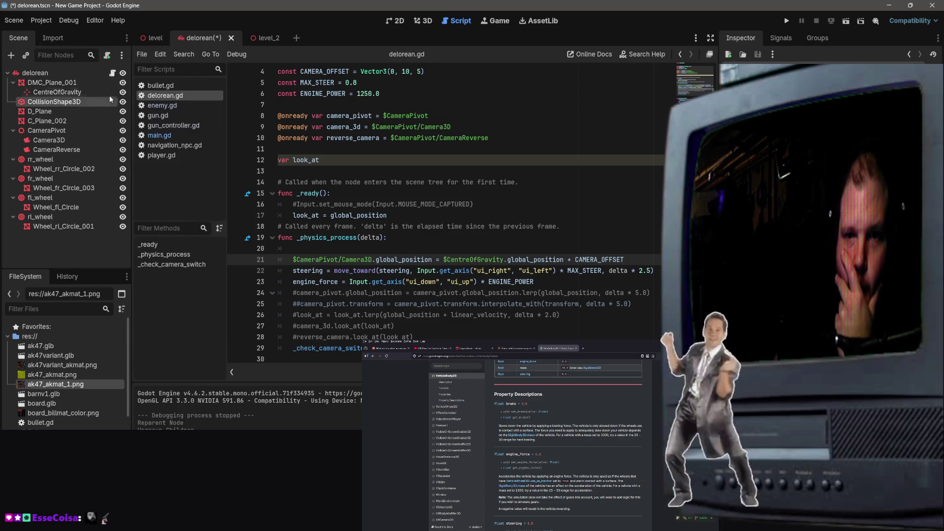
left_click(422, 21)
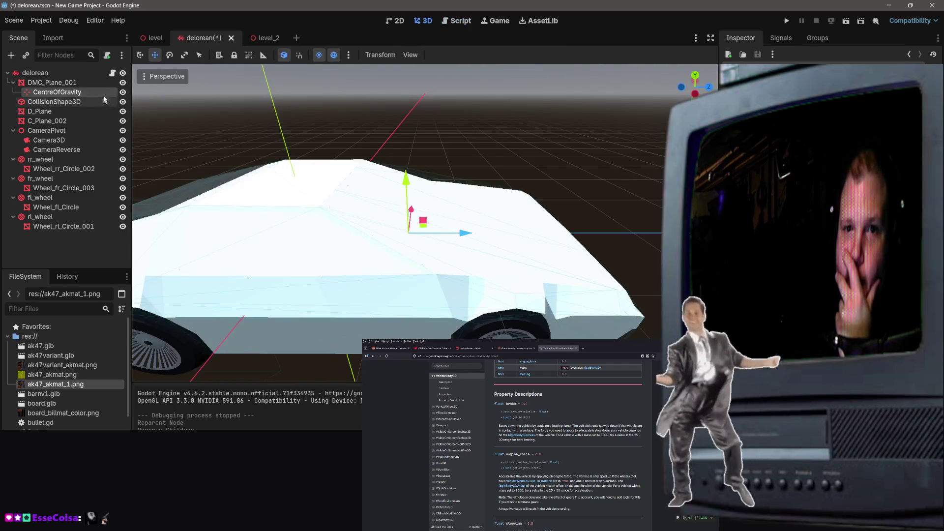
Step: Save delorean.tscn with the new hierarchy, then run level_2 to test driving
left_click(99, 84)
left_click(101, 92)
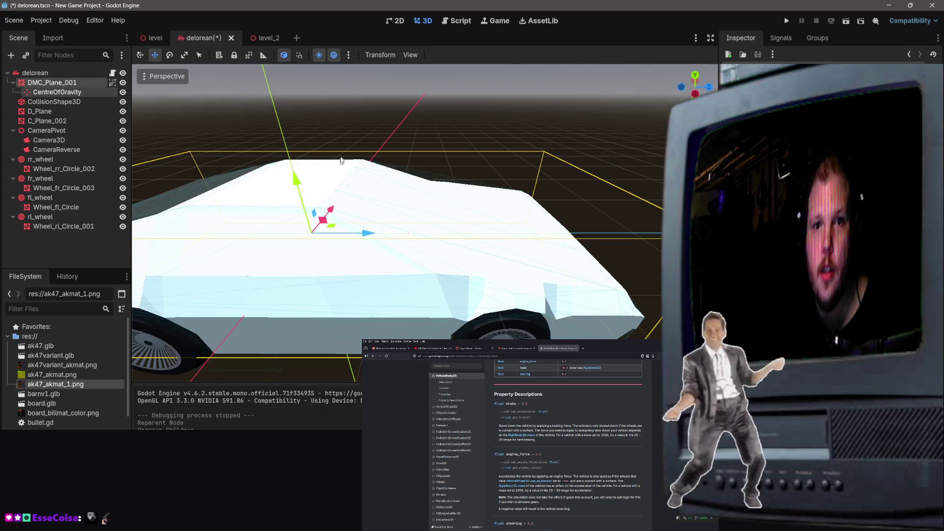
left_click(346, 145)
left_click(114, 93)
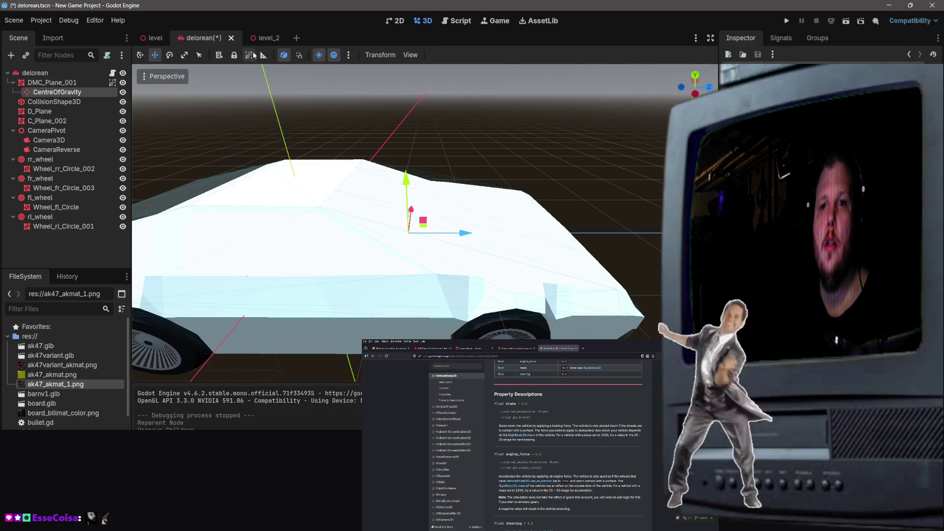
key("ctrl+s")
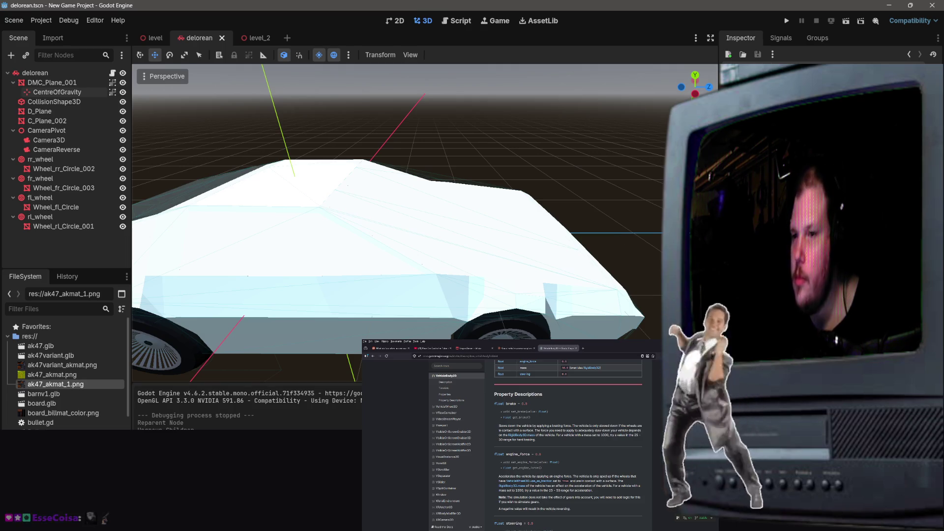
left_click(252, 38)
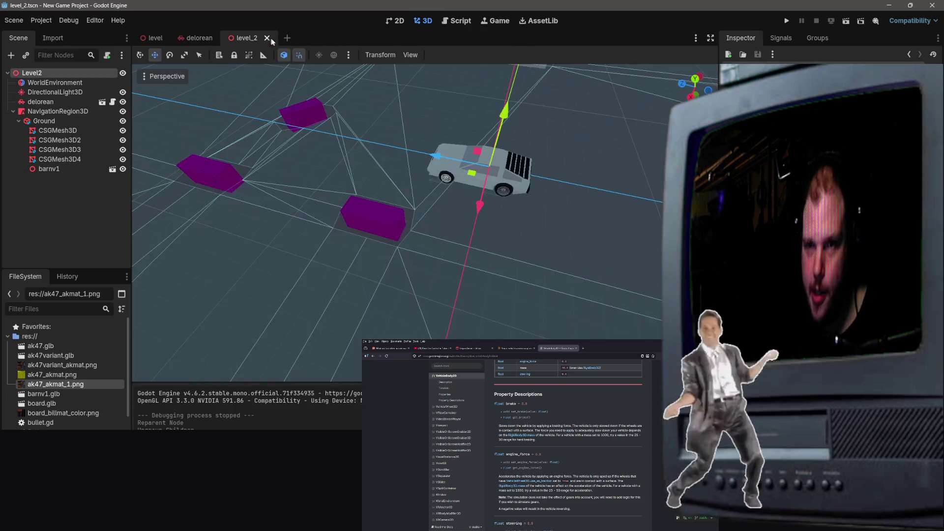
left_click(846, 21)
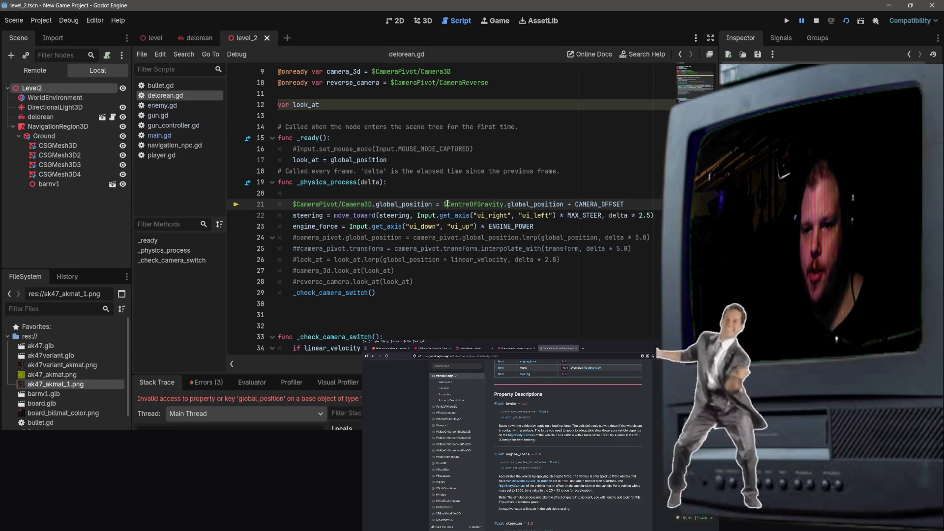
Step: Return to the delorean scene after the line 21 global_position error
left_click(199, 40)
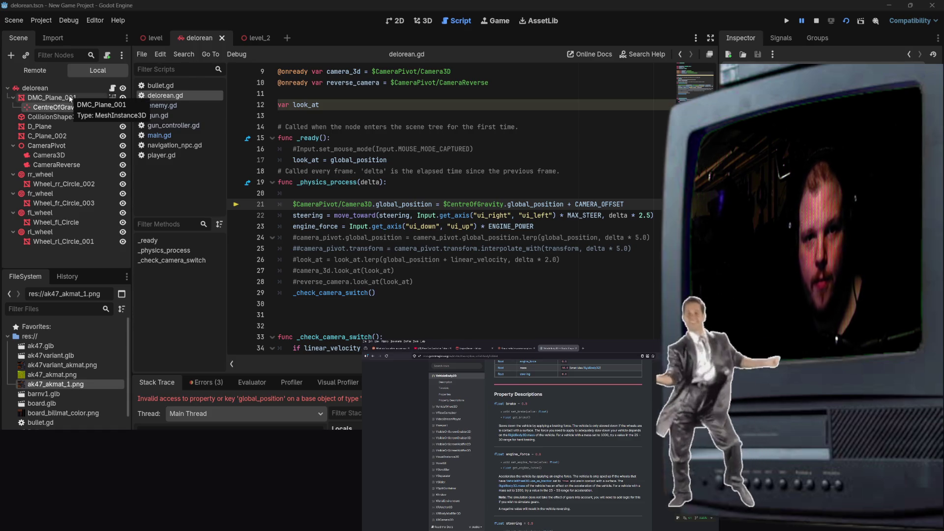
Step: Fix line 21 to use $DMC_Plane_001/CentreOfGravity.global_position and stop the game
left_click(451, 204)
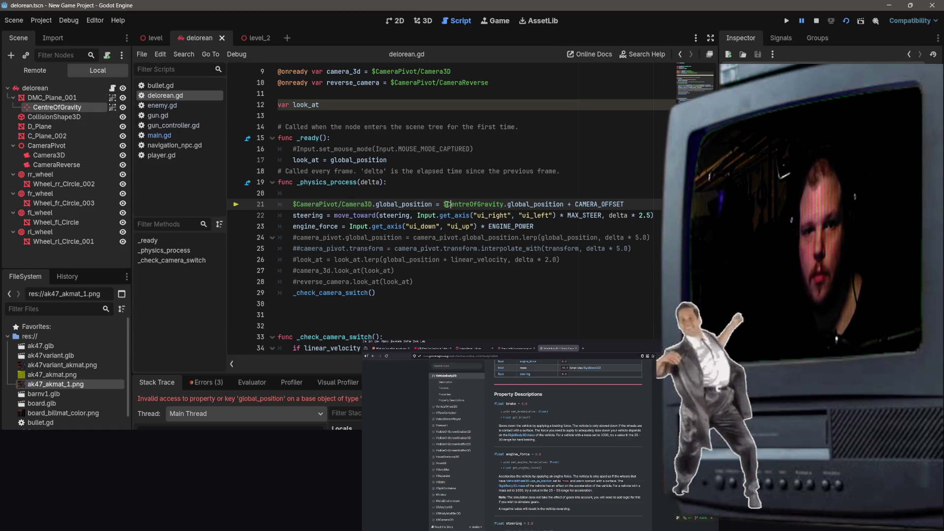
type("D/")
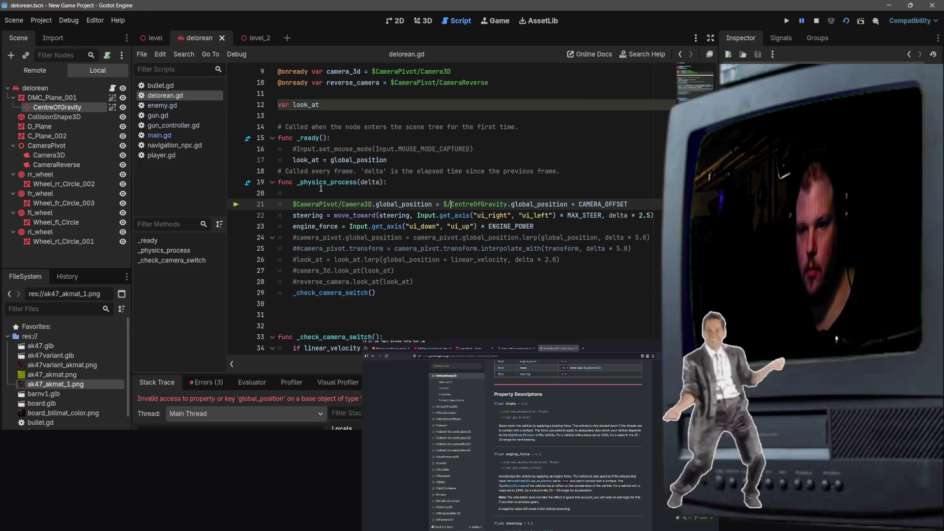
key("Down")
key("Return")
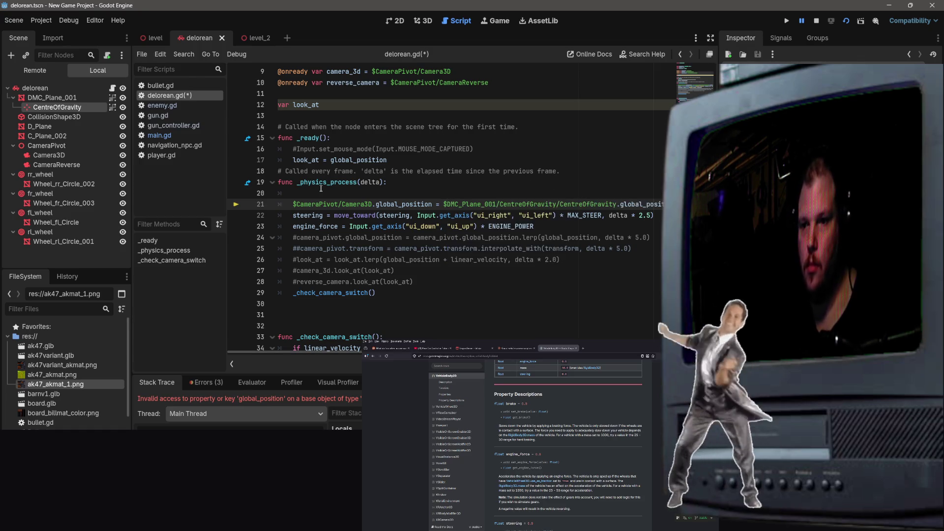
key("Delete")
key("Delete")
key("Delete")
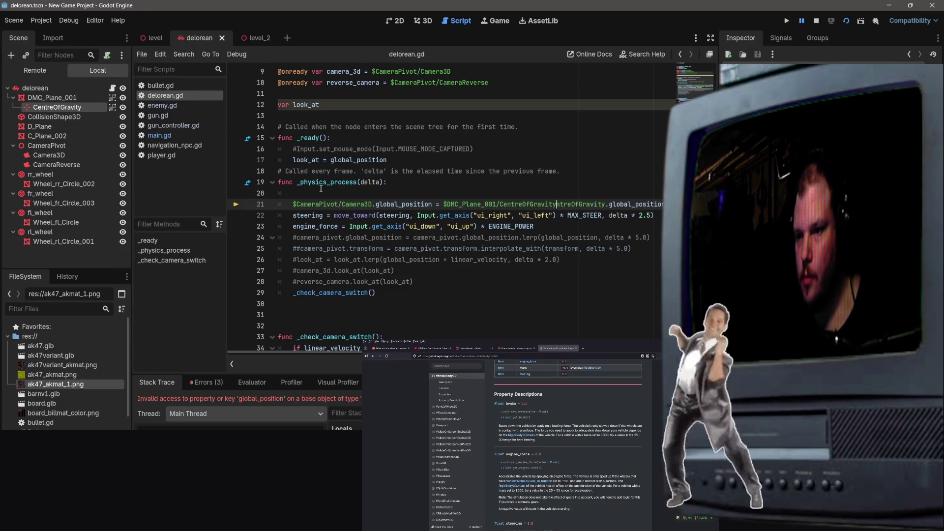
key("Delete")
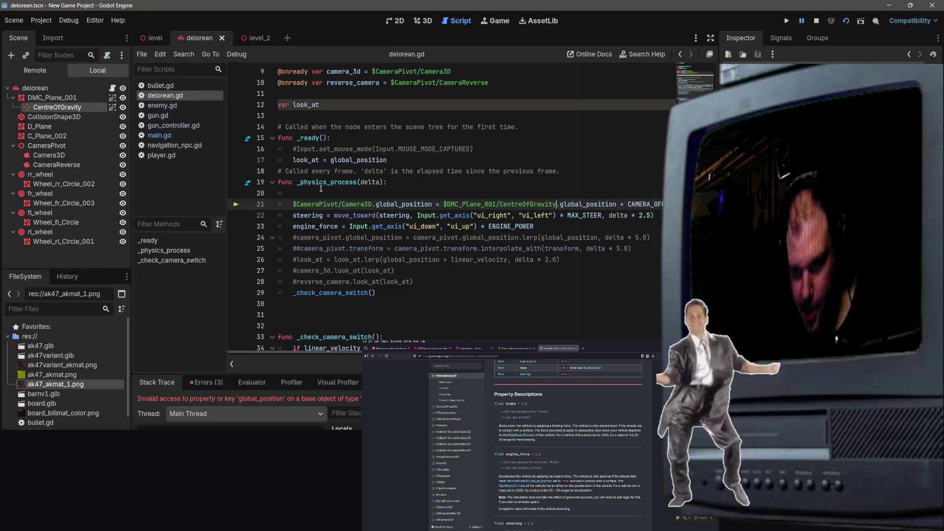
left_click(817, 21)
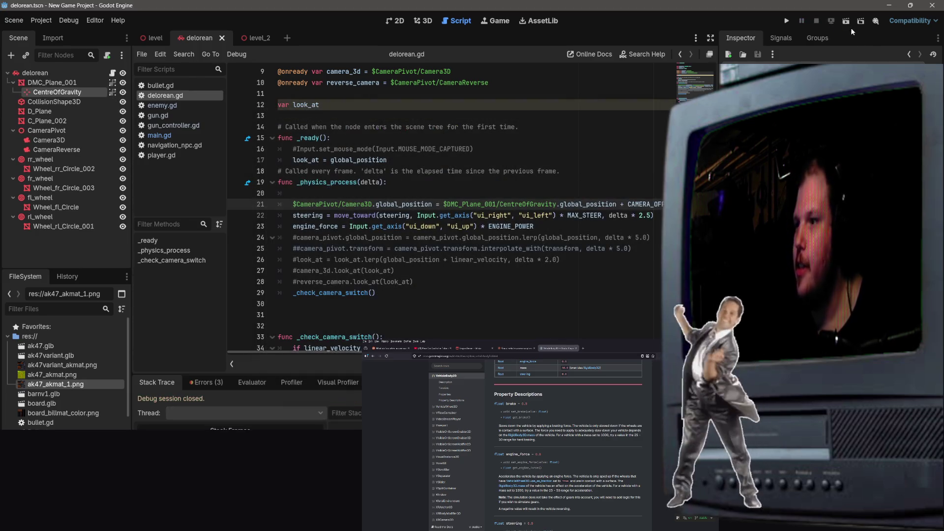
Step: Test-drive level_2, stop it with F8, and review the script's constants
left_click(256, 38)
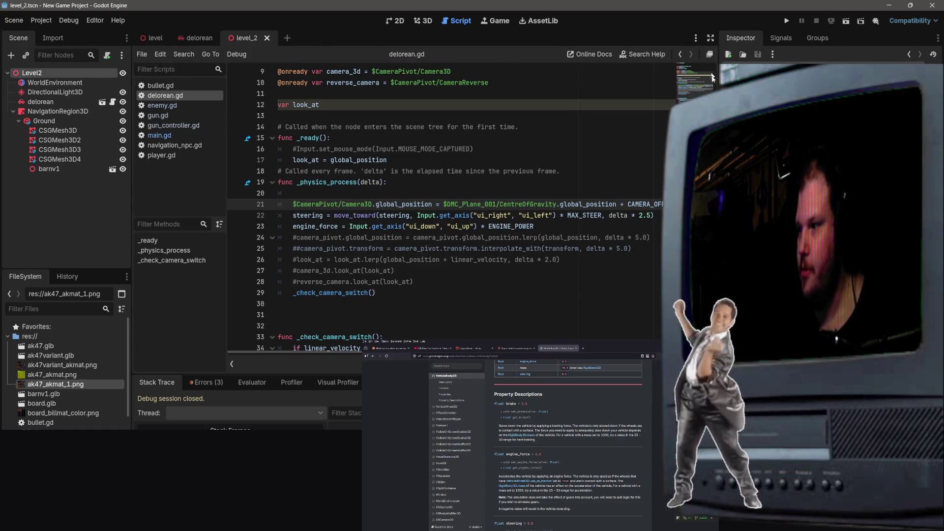
left_click(846, 20)
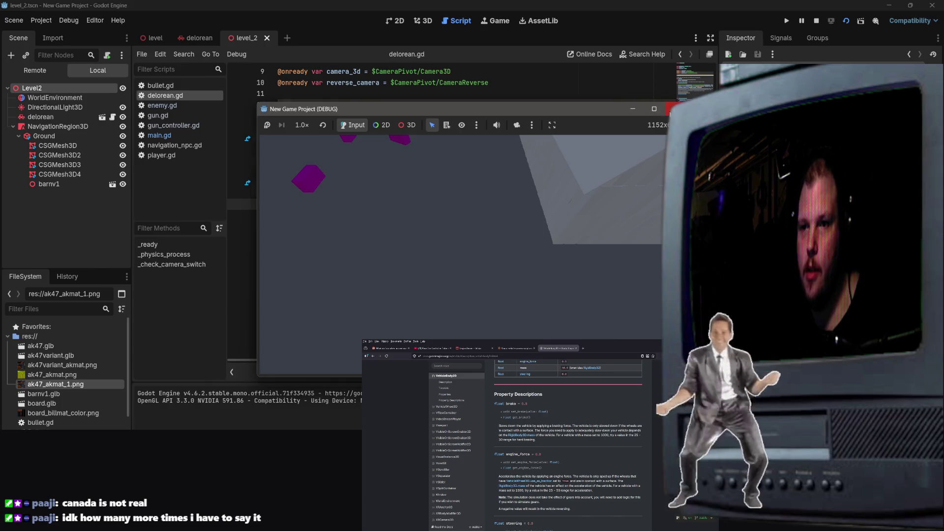
key("F8")
scroll(584, 148, "up", 3)
left_click(468, 116)
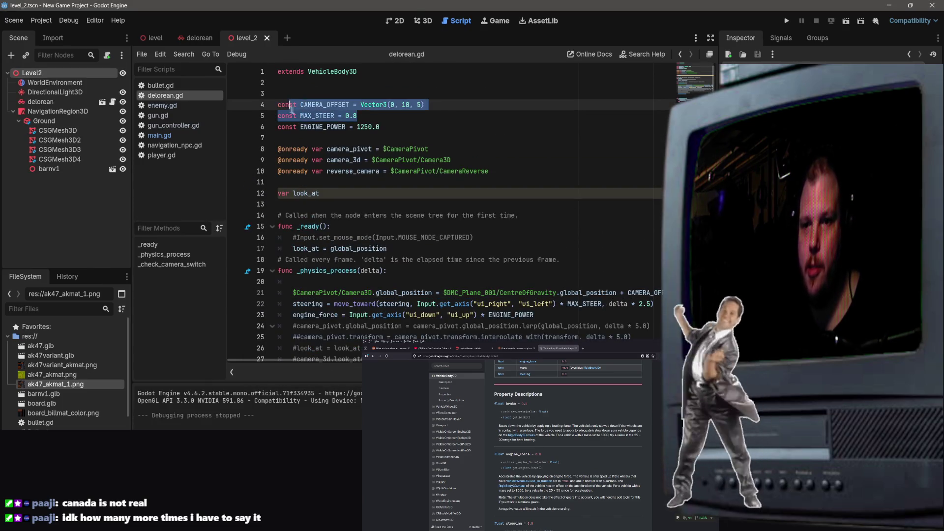
Step: Remove '+ CAMERA_OFFSET' from the line 21 camera position, test-run level_2, then stop it
left_click(441, 105)
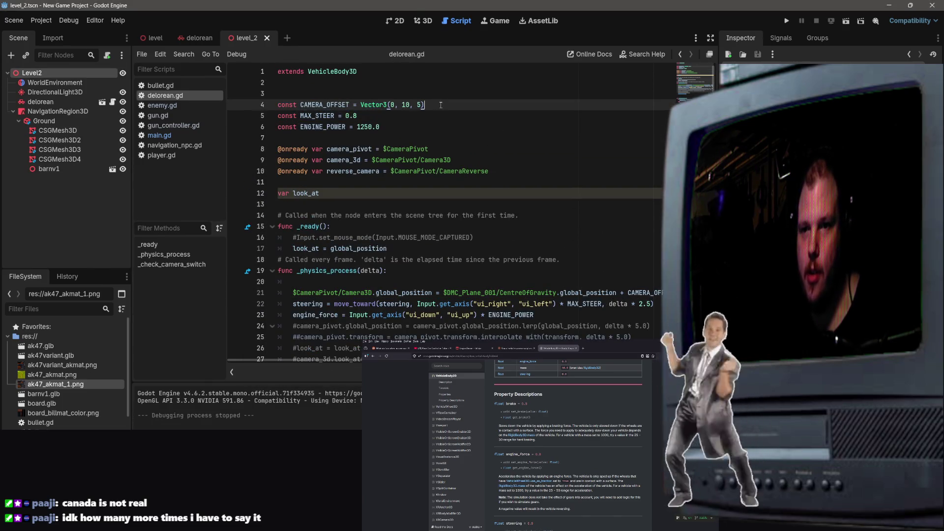
scroll(611, 239, "down", 3)
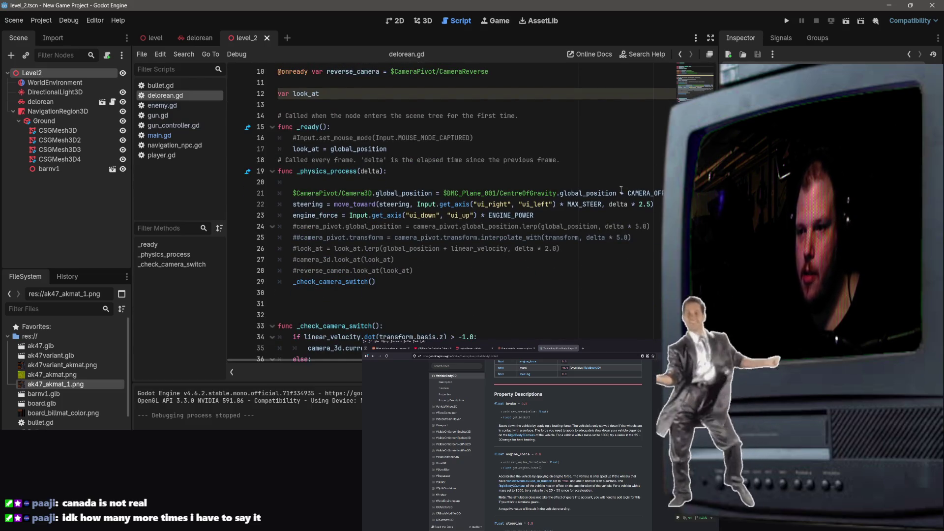
left_click_drag(620, 192, 688, 193)
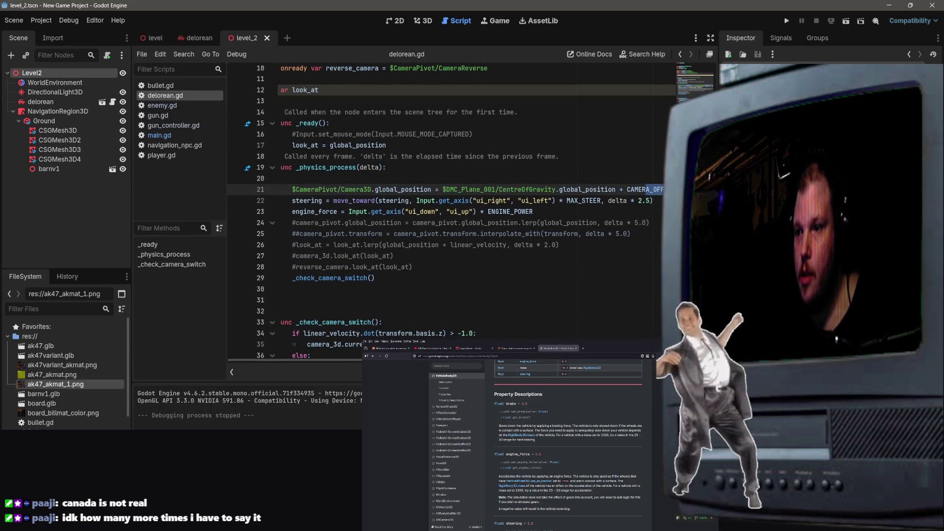
scroll(471, 212, "up", 1)
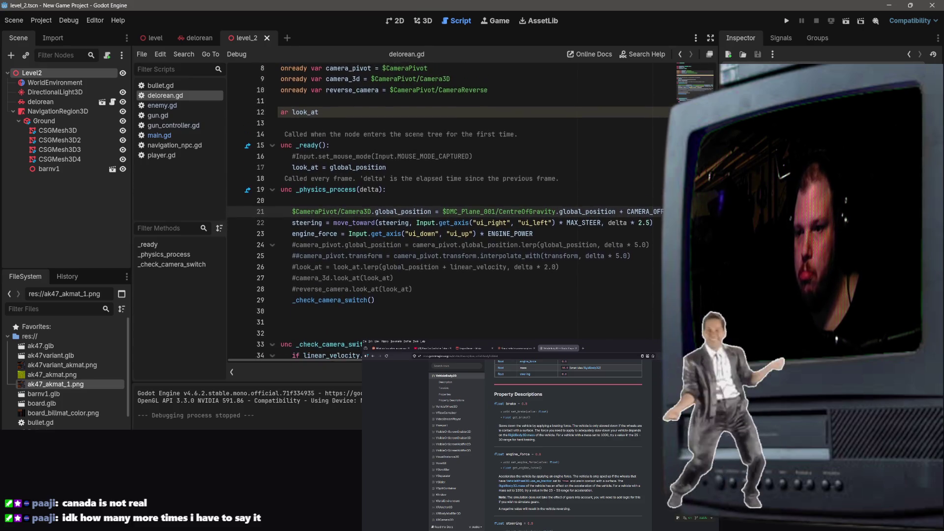
scroll(643, 258, "up", 2)
left_click_drag(643, 248, 643, 259)
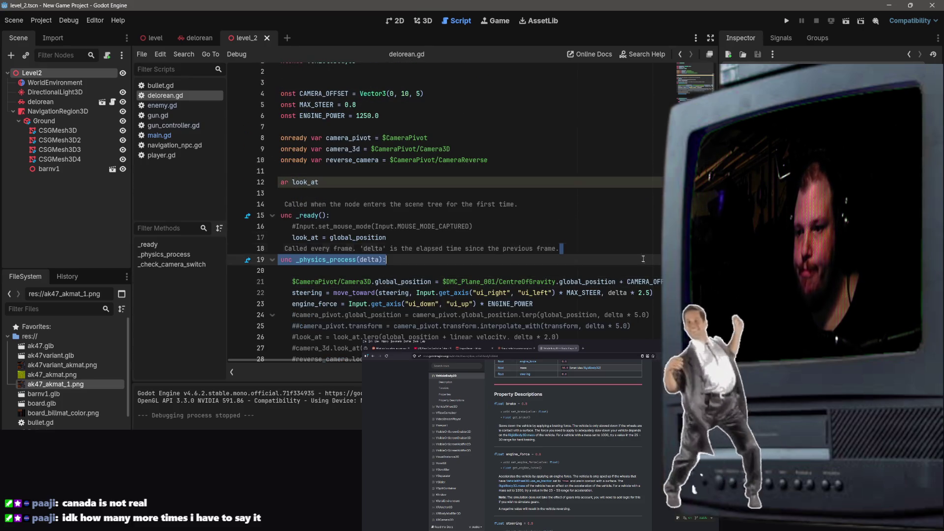
double_click(629, 282)
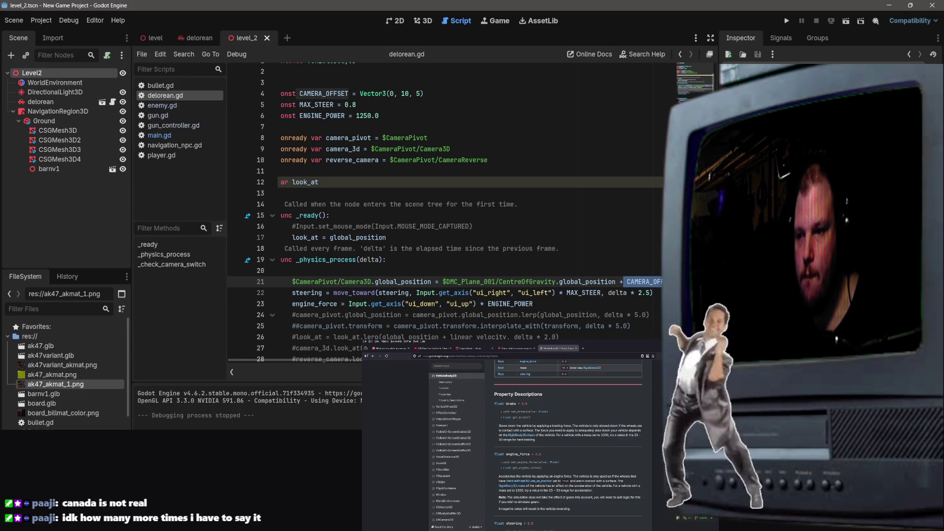
scroll(632, 244, "down", 3)
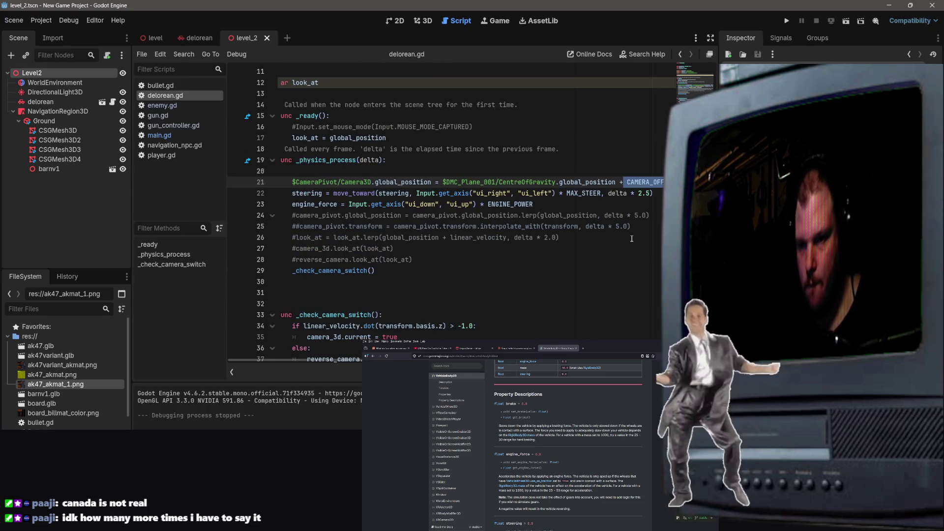
key("BackSpace")
key("BackSpace")
key("BackSpace")
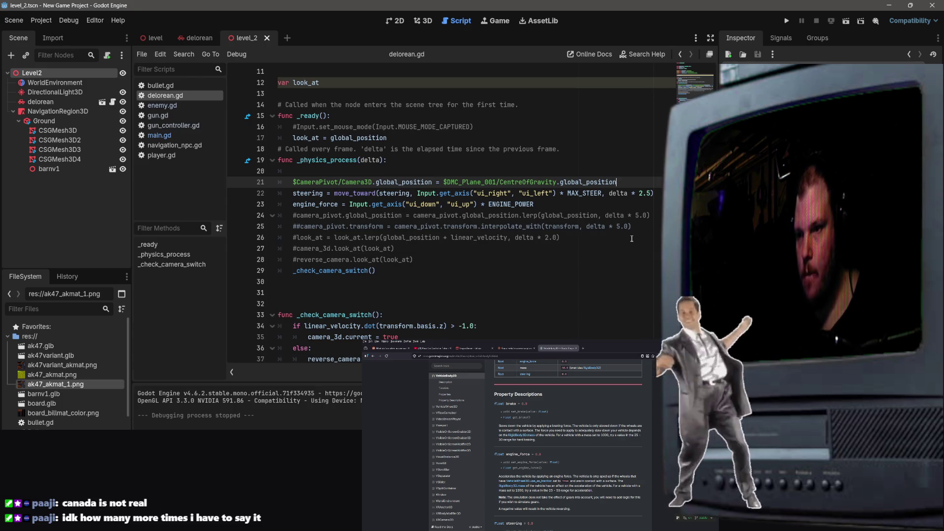
left_click(846, 21)
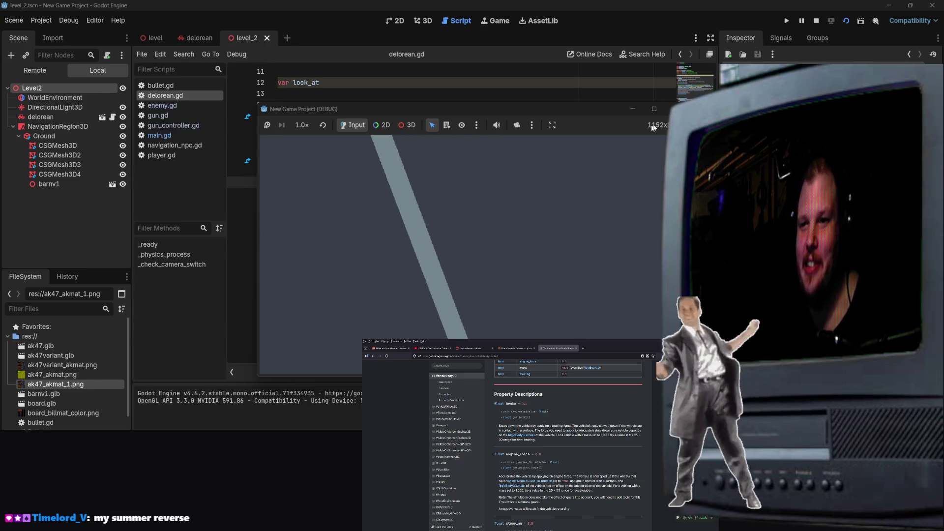
left_click(675, 108)
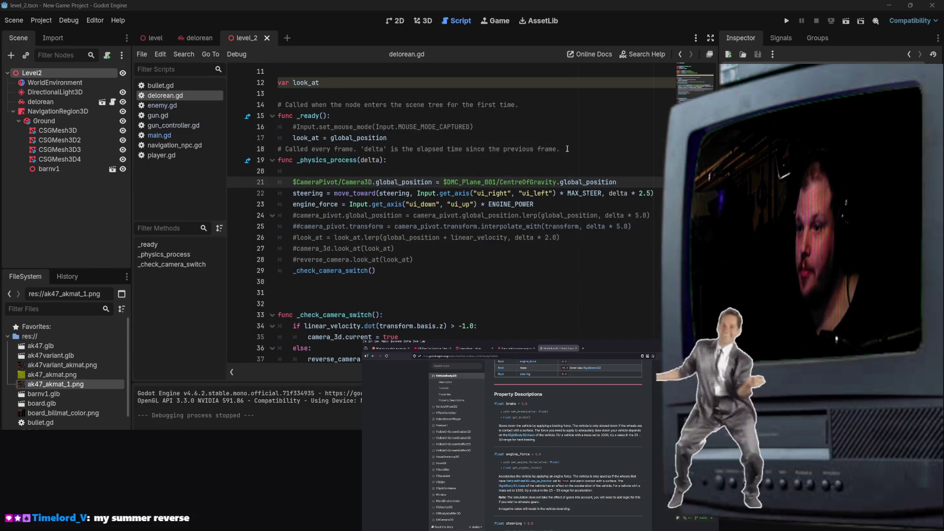
Step: Re-add '+ CAMERA_OFFSET' on line 21, shortening the path to $CentreOfGravity
type("+ CAMERA_OFFSET")
key("BackSpace")
key("BackSpace")
key("BackSpace")
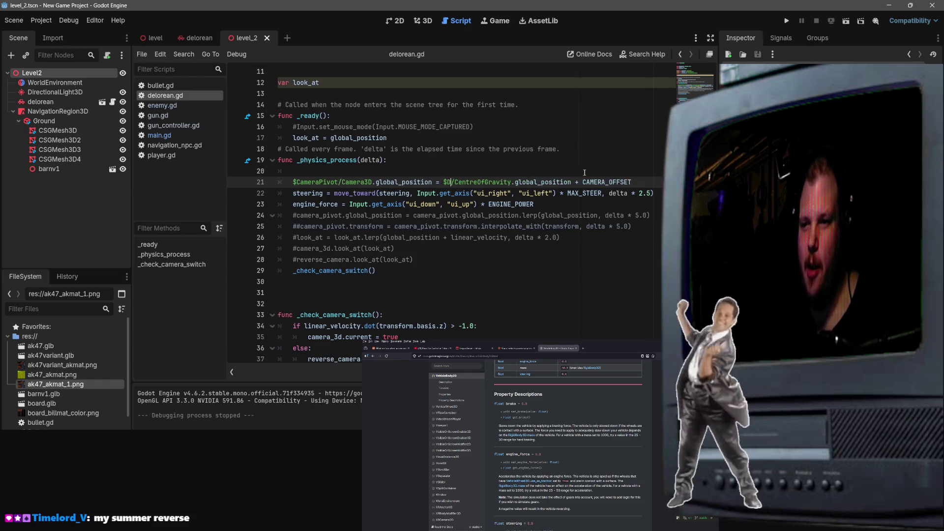
key("BackSpace")
key("Delete")
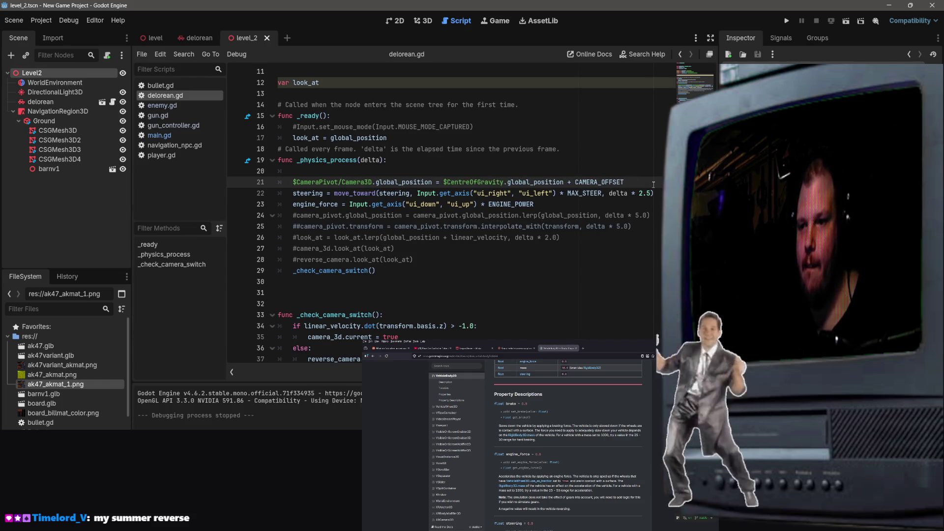
scroll(605, 172, "up", 3)
left_click(392, 104)
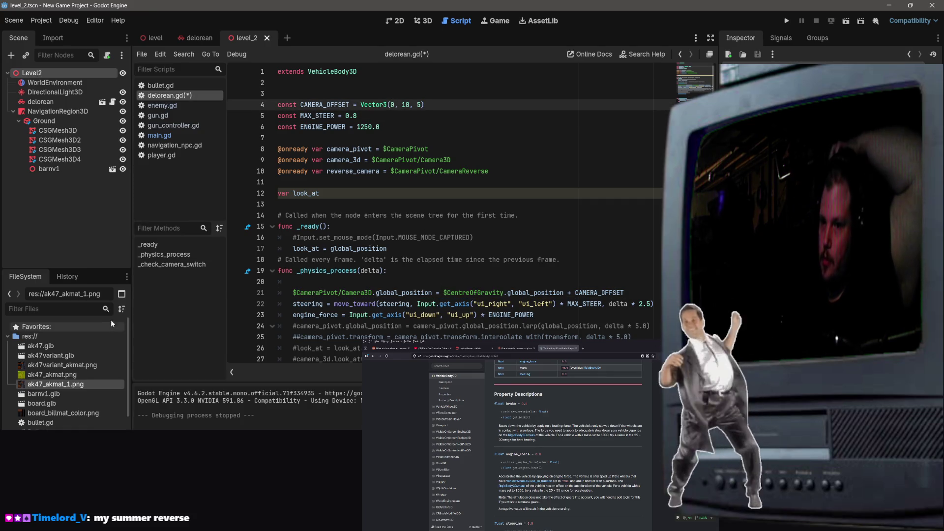
left_click(315, 295)
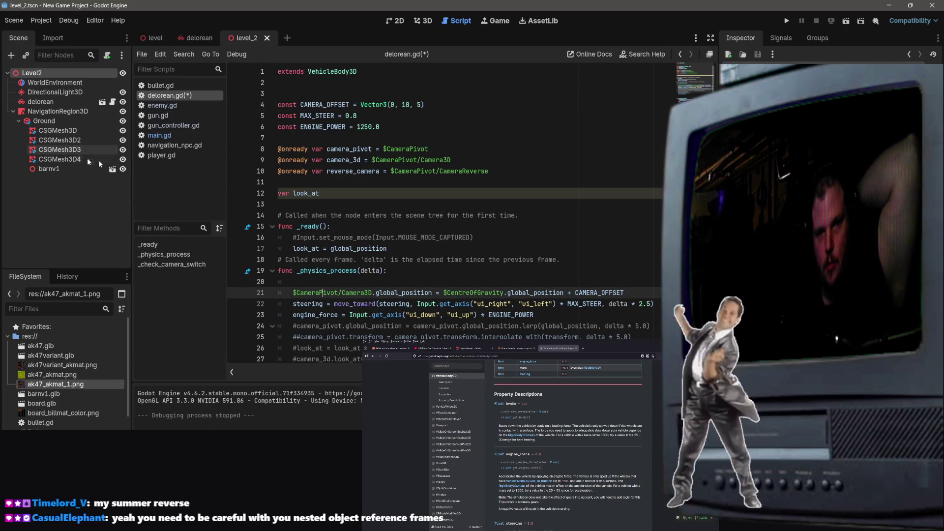
left_click(191, 38)
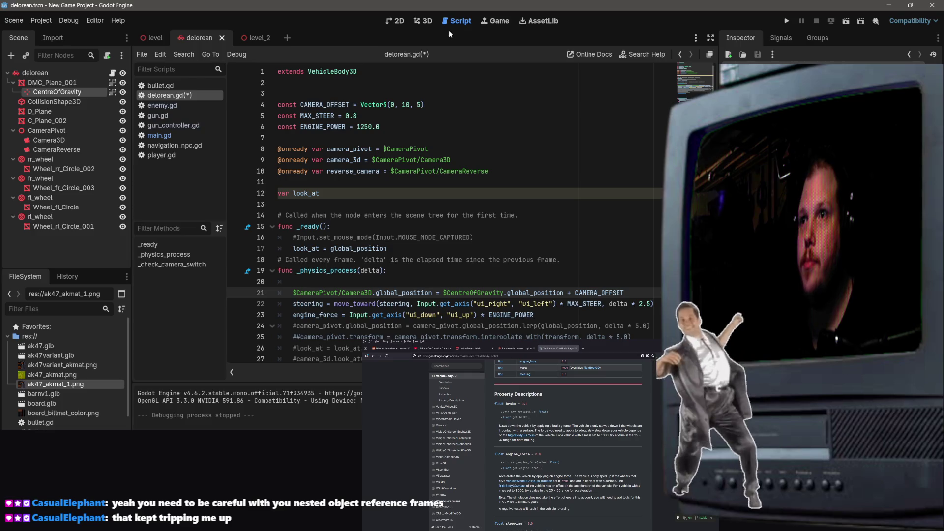
left_click(426, 20)
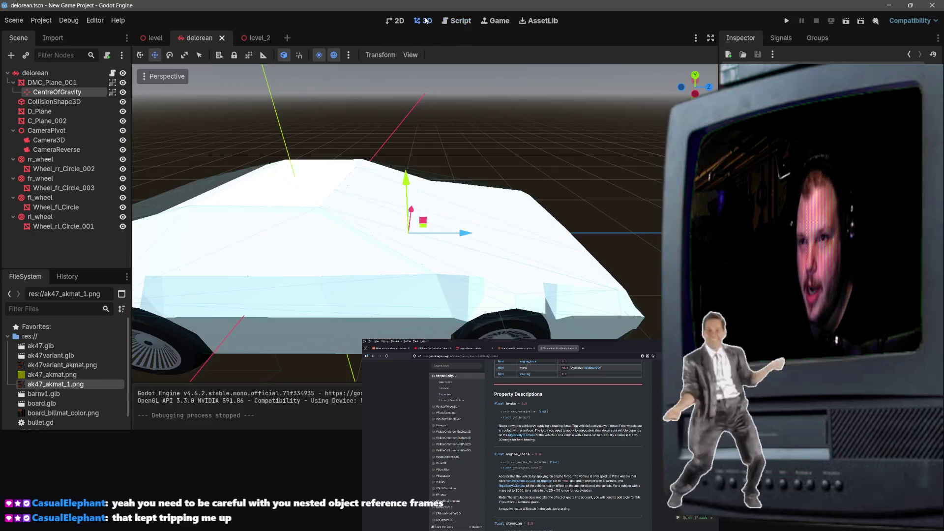
mouse_move(556, 164)
left_mouse_down()
mouse_move(512, 222)
mouse_move(435, 203)
left_mouse_up()
left_click(330, 206)
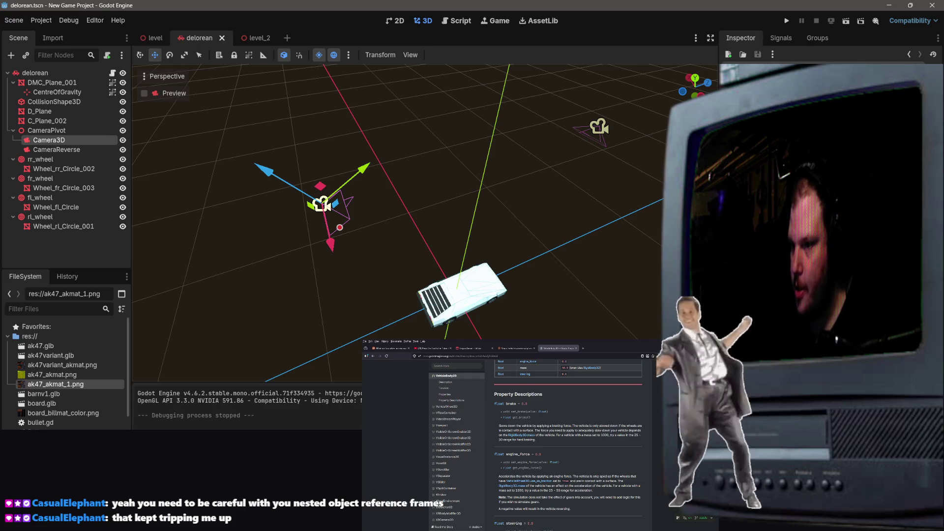
left_click_drag(475, 263, 408, 244)
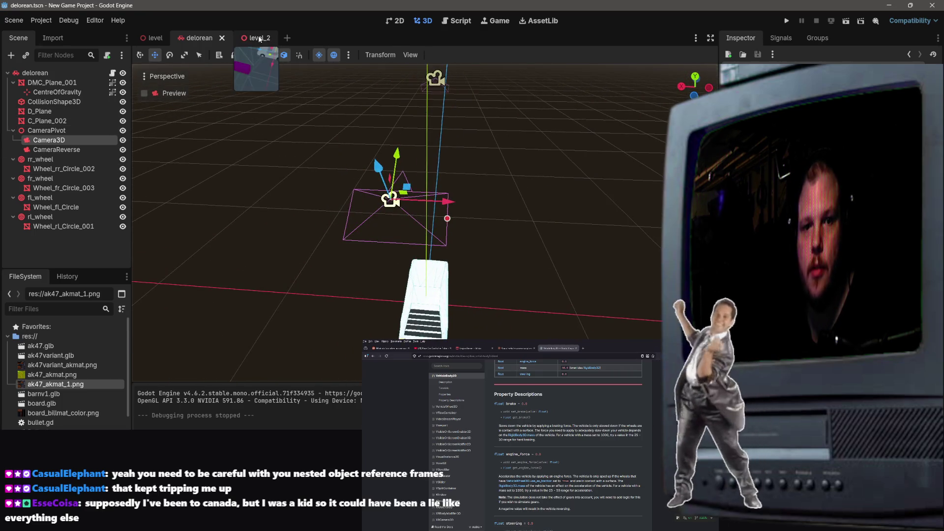
right_click(259, 35)
left_click(193, 40)
left_click(193, 41)
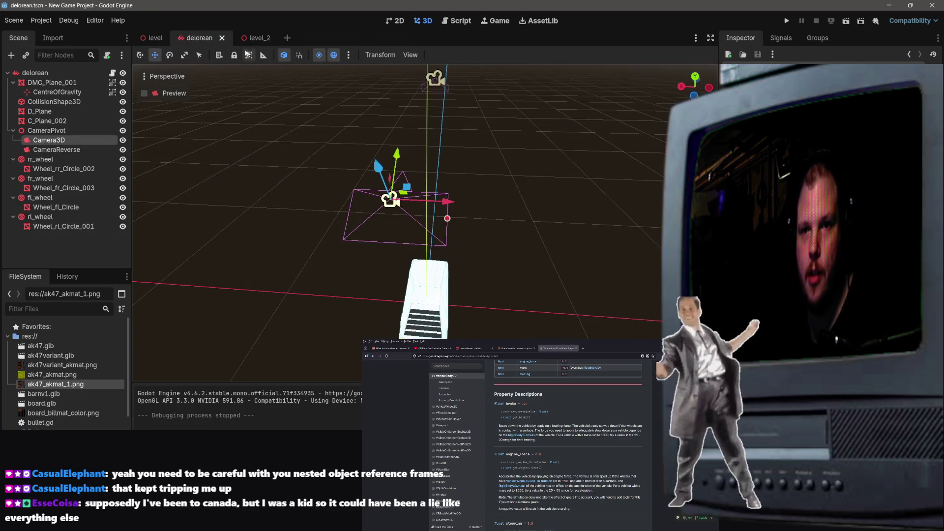
left_click(458, 21)
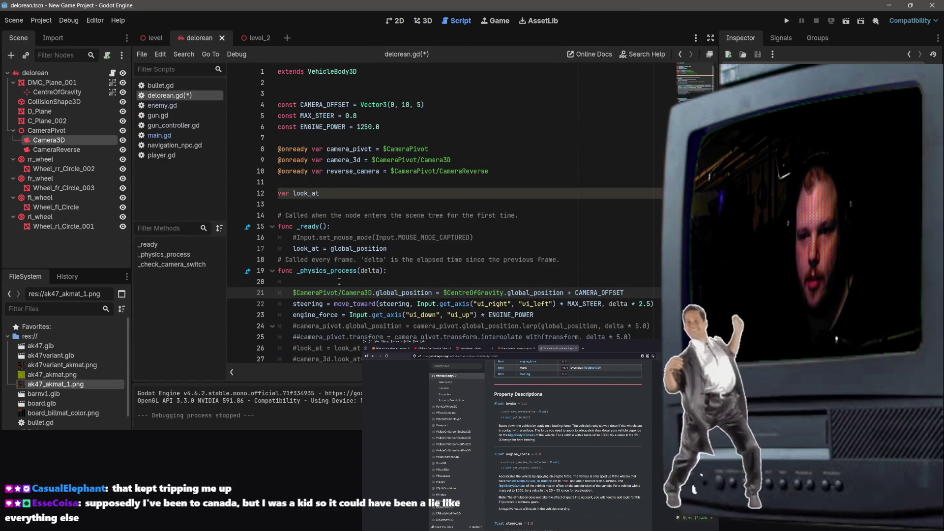
Step: Delete the Camera3D position assignment on line 21, save delorean.gd, and run the game
scroll(339, 281, "down", 2)
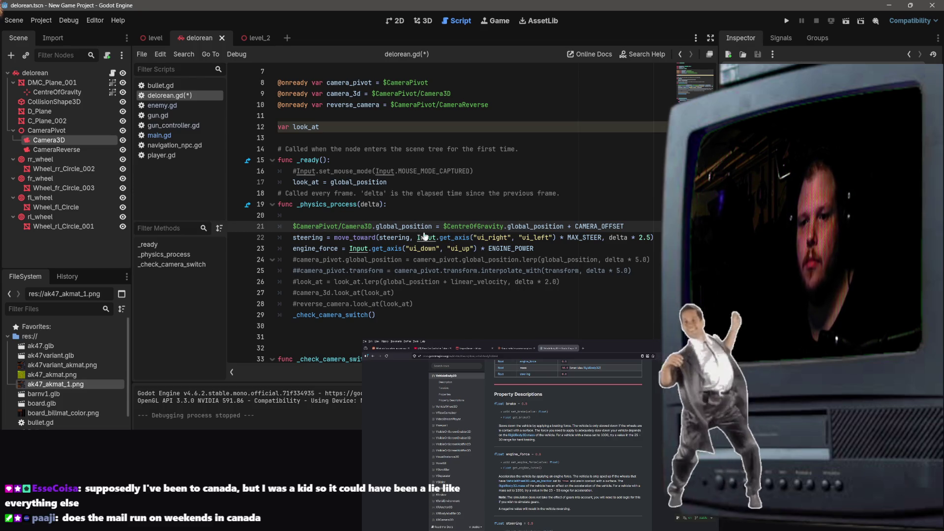
left_click_drag(650, 227, 293, 226)
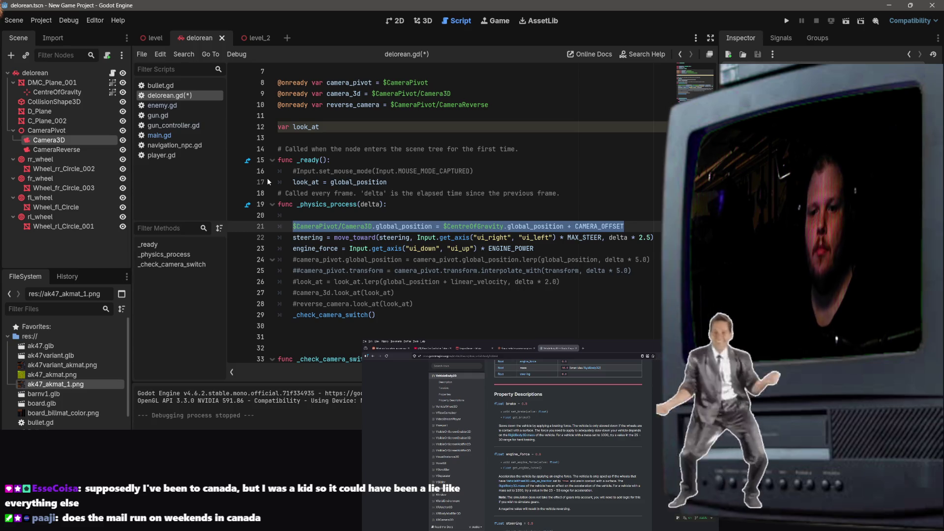
key("Delete")
key("ctrl+s")
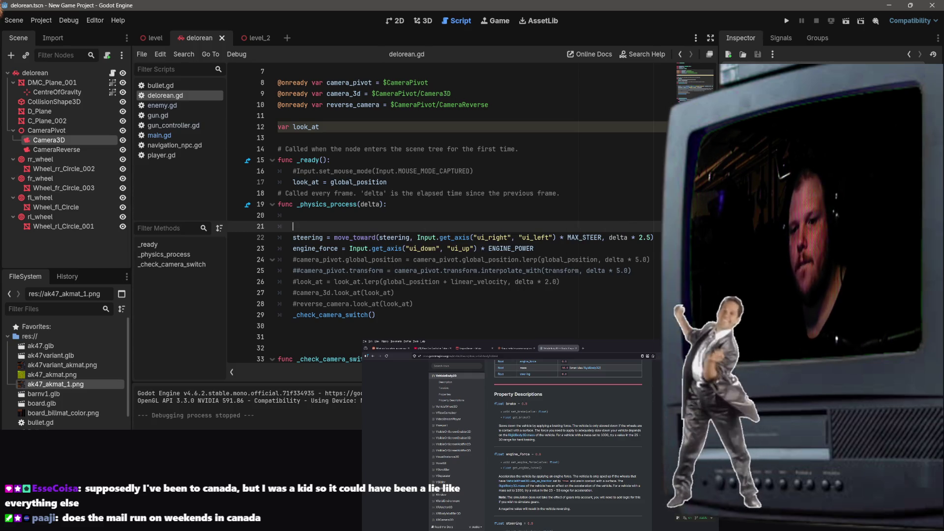
left_click(846, 20)
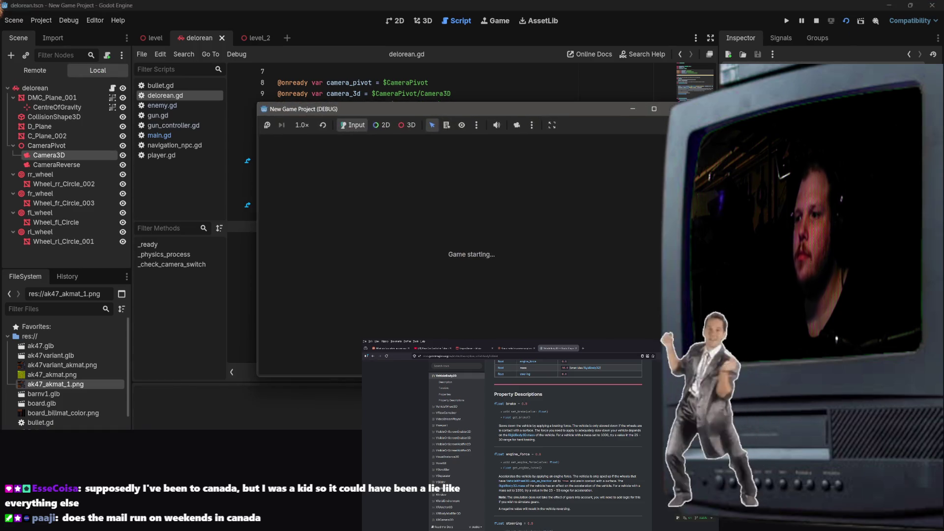
Step: Stop the game and review the commented camera_pivot lerp lines
left_click(673, 109)
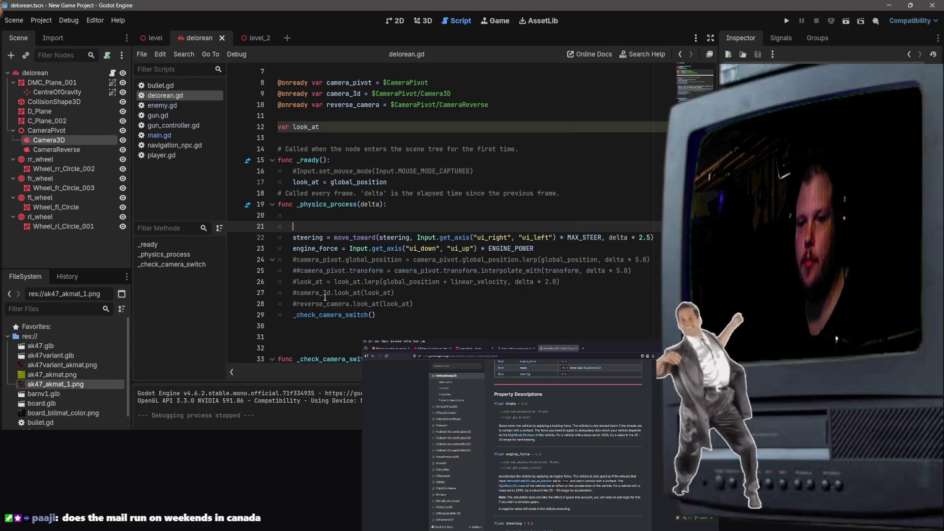
left_click(297, 271)
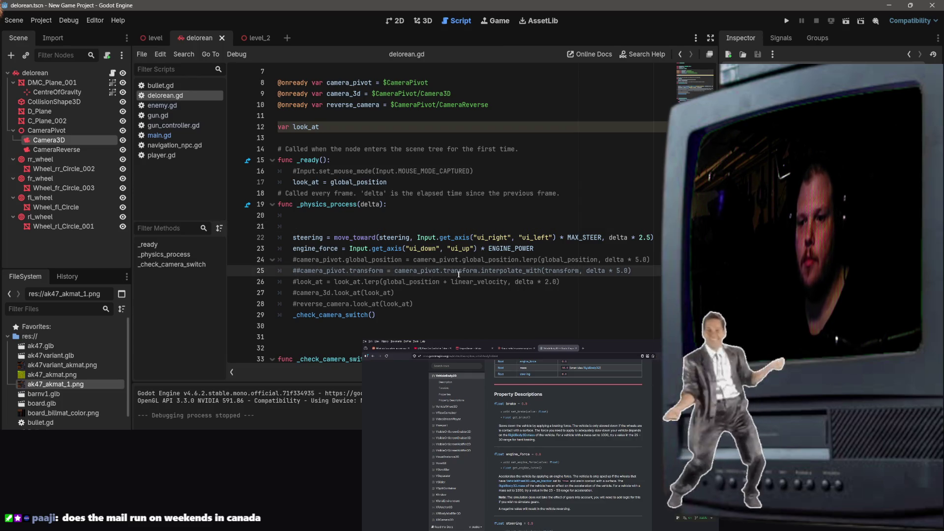
left_click(530, 260)
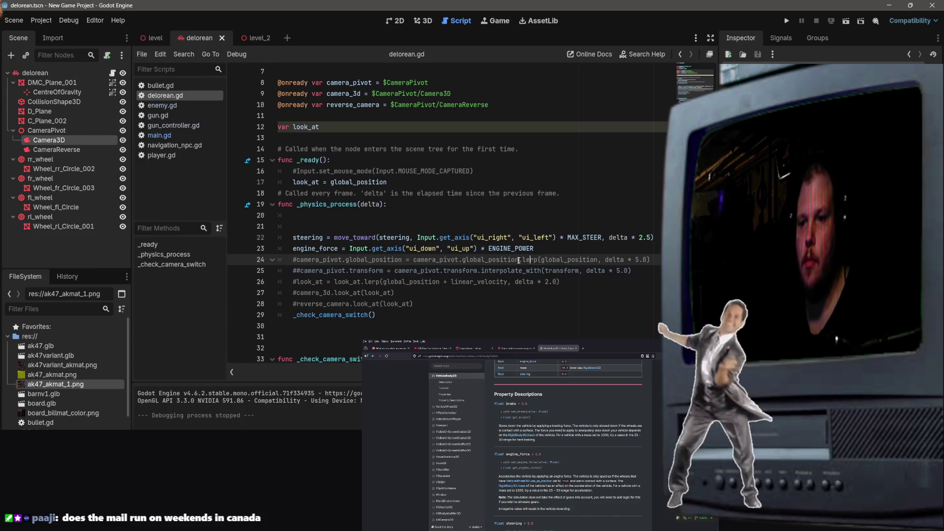
left_click(381, 272)
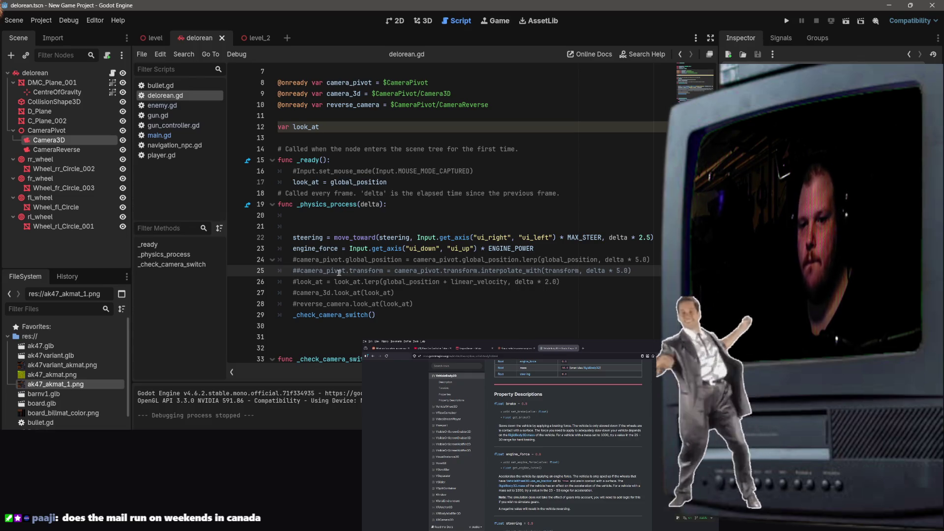
Step: Uncomment lines 24–25 with Ctrl+K, save delorean.gd, and run the scene again
mouse_move(295, 259)
left_mouse_down()
mouse_move(560, 285)
mouse_move(655, 271)
left_mouse_up()
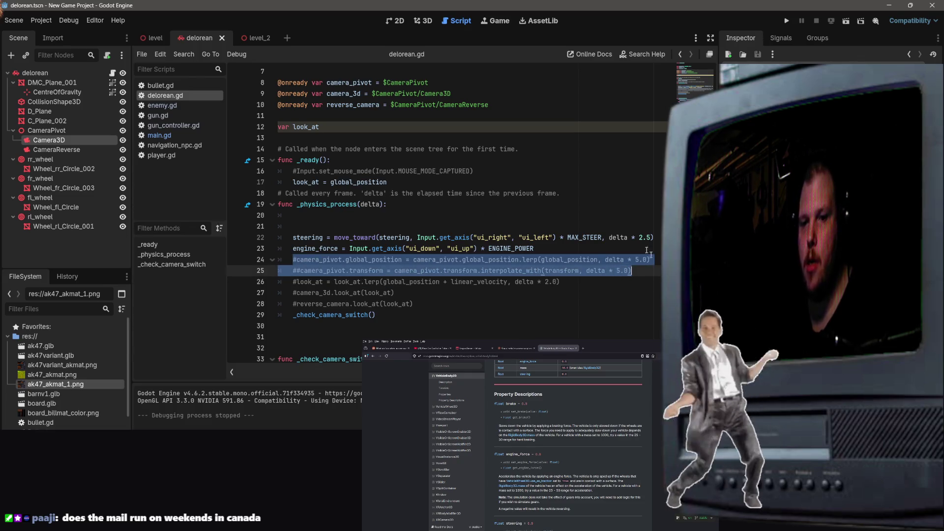
key("ctrl+k")
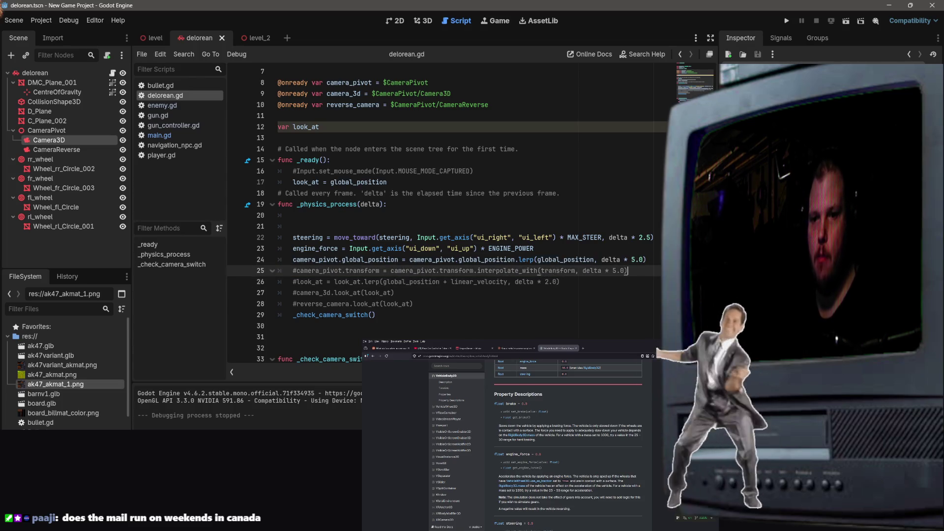
key("ctrl+s")
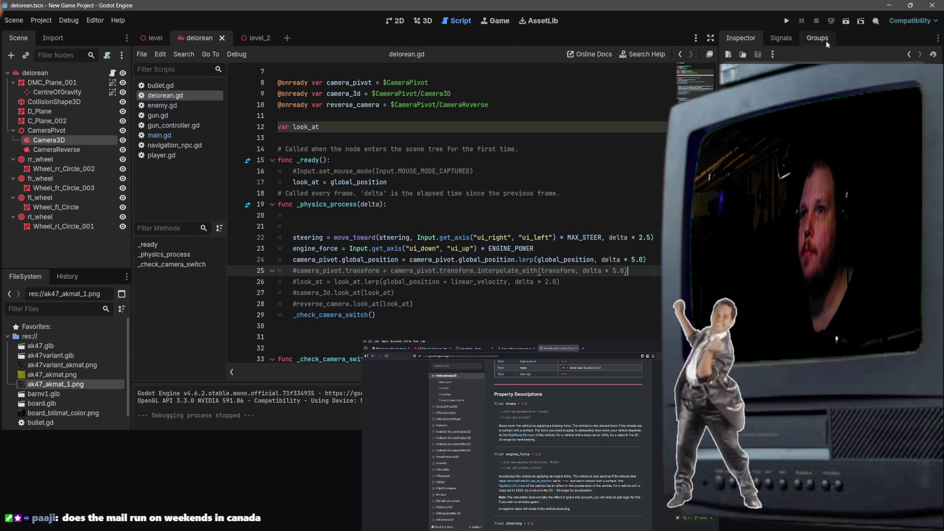
left_click(846, 21)
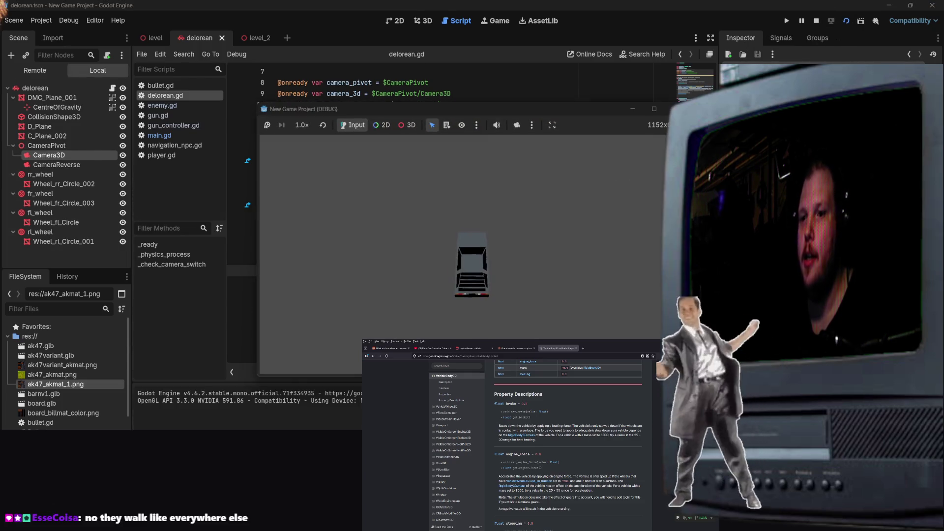
Step: Stop the running game and launch the level_2 scene instead
key("F8")
left_click(247, 37)
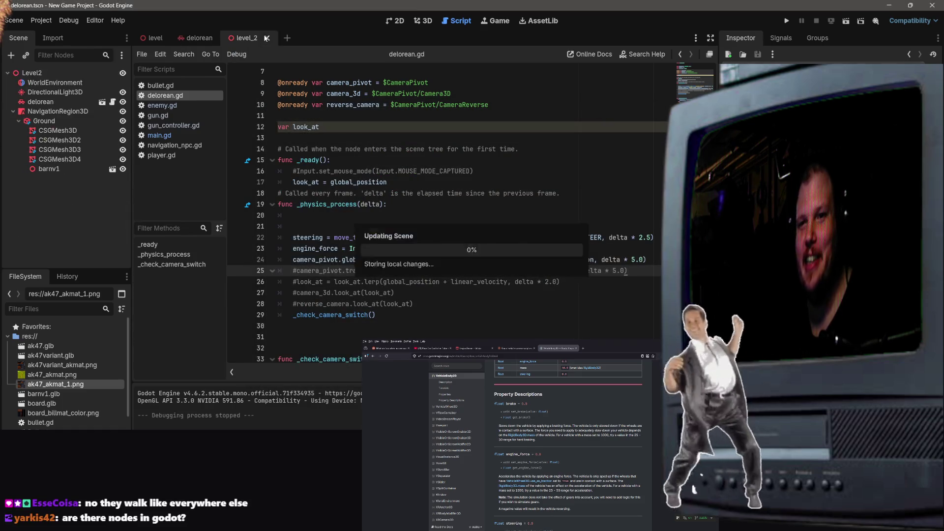
left_click(846, 22)
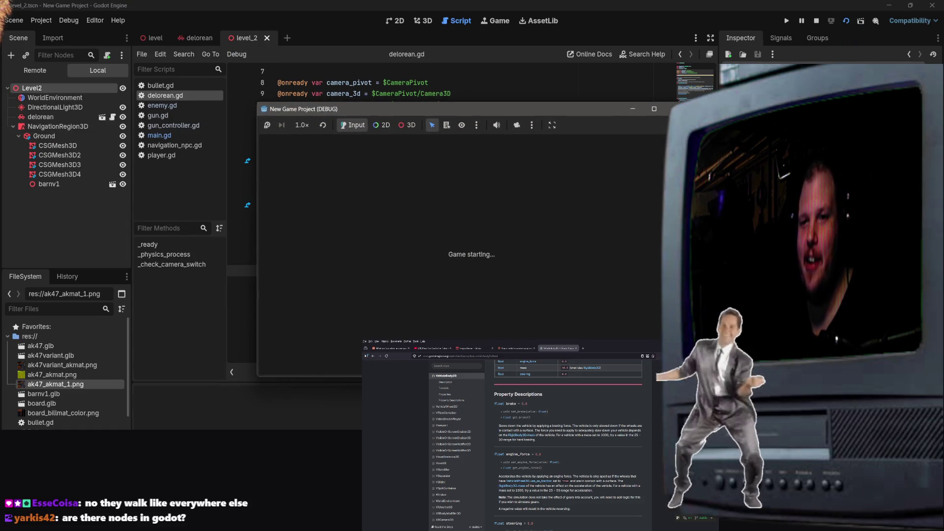
Step: Drive the delorean forward, steering left and right to check the camera follows, then stop the game
key("w")
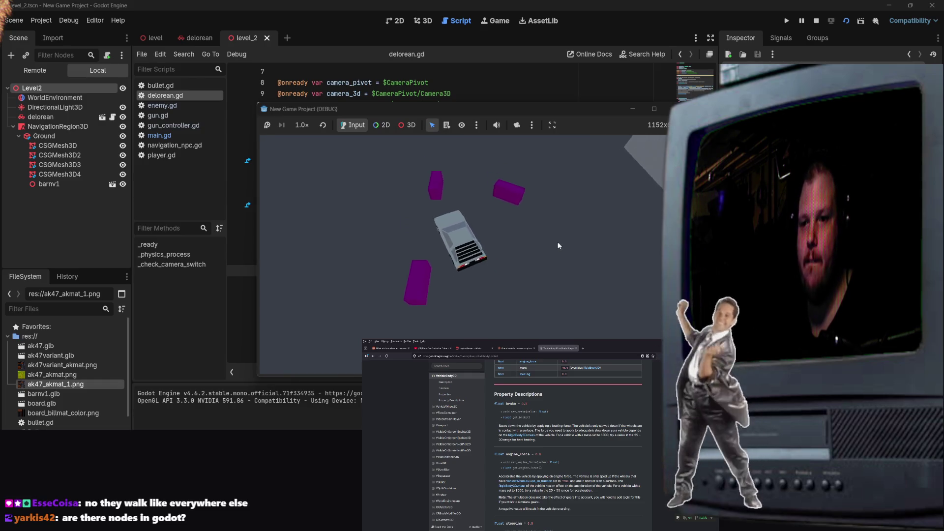
key("a")
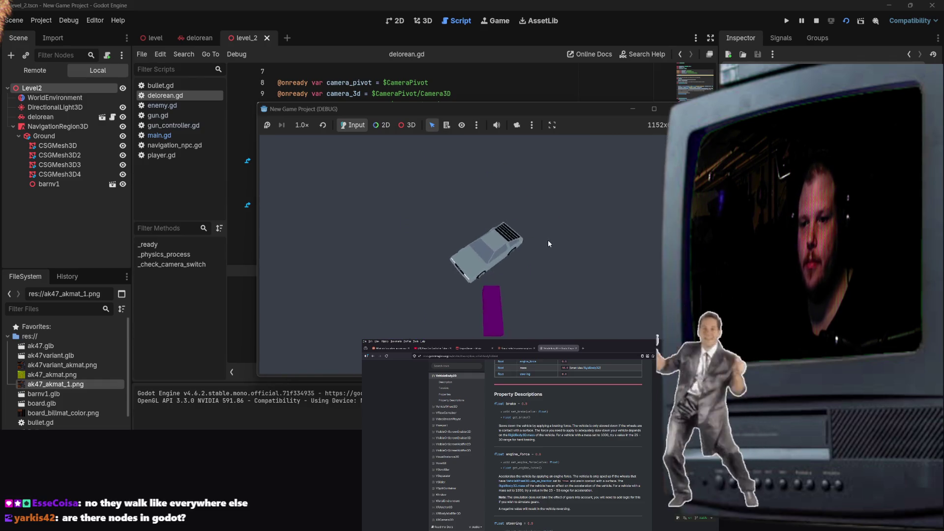
key("a")
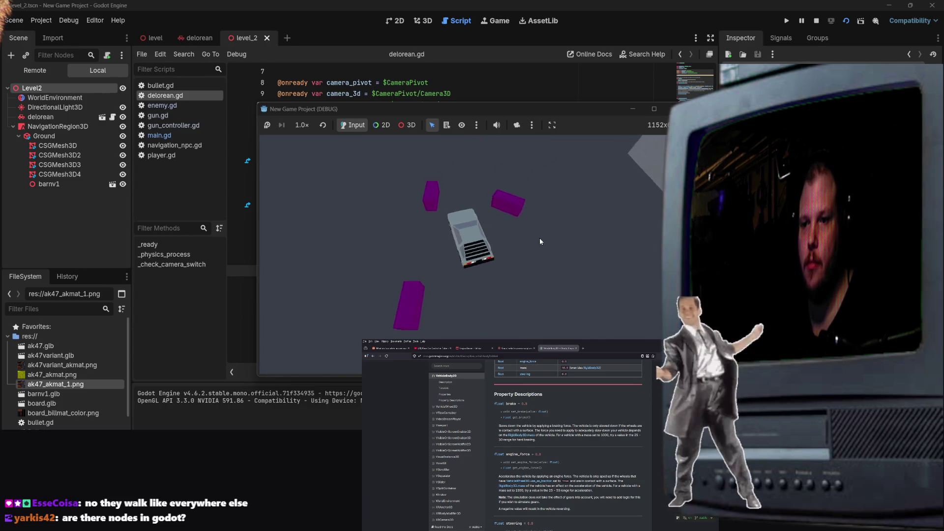
key("d")
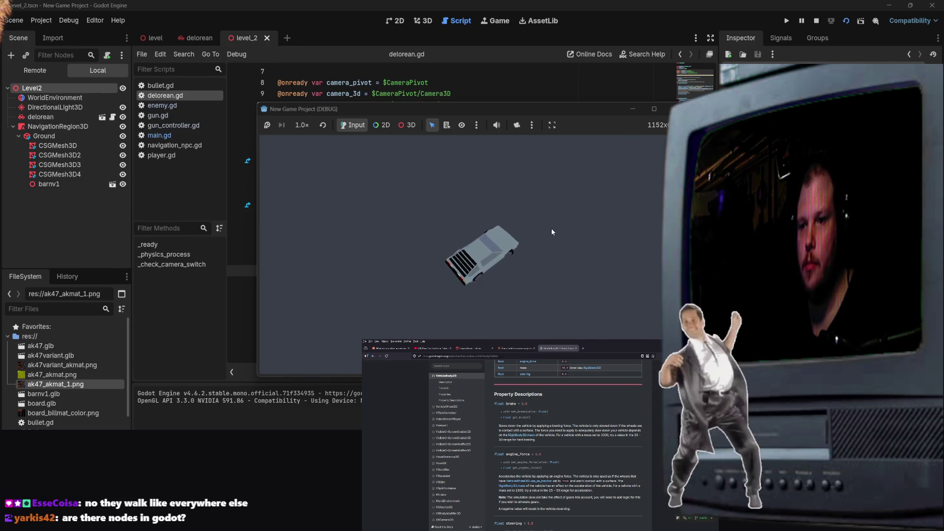
key("d")
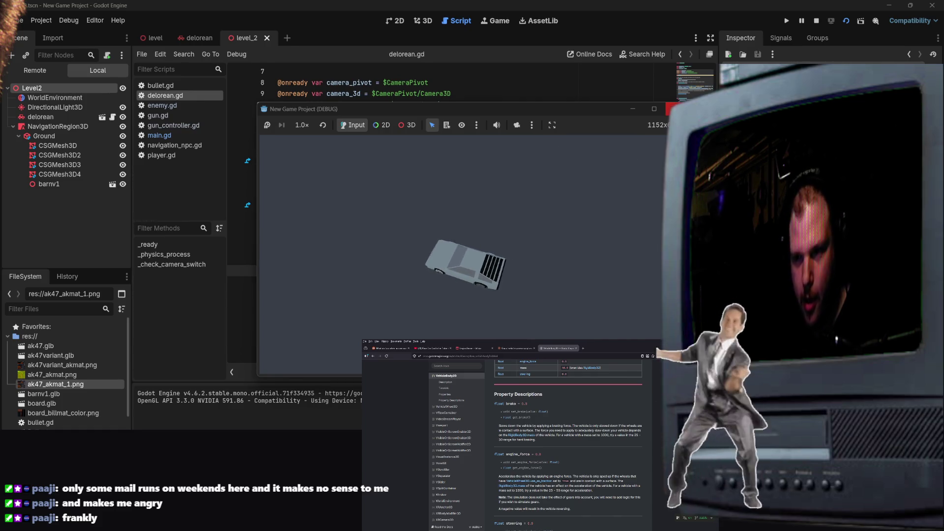
key("F8")
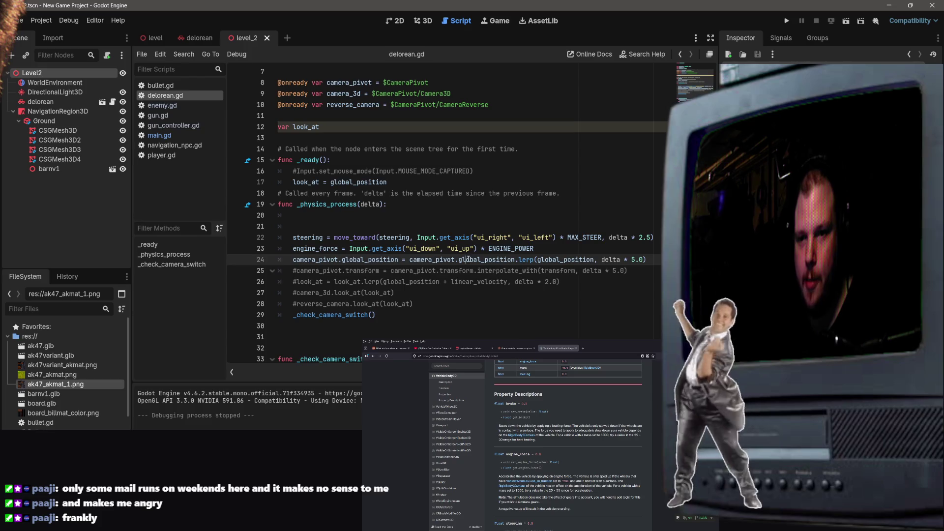
Step: Uncomment the camera_pivot.transform interpolate_with line on line 25 of delorean.gd
left_click(601, 271)
mouse_move(293, 274)
left_mouse_down()
mouse_move(521, 281)
mouse_move(629, 270)
left_mouse_up()
key("ctrl+k")
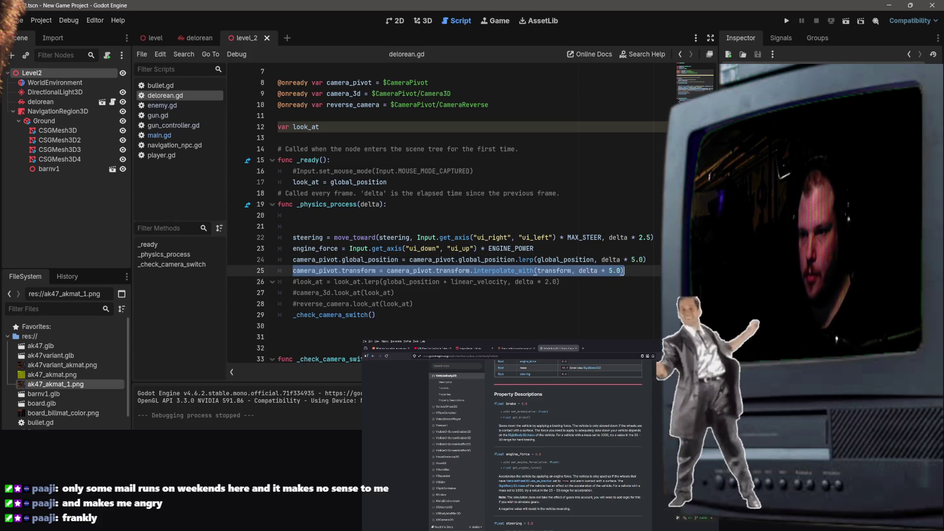
left_click(629, 237)
left_click(628, 260)
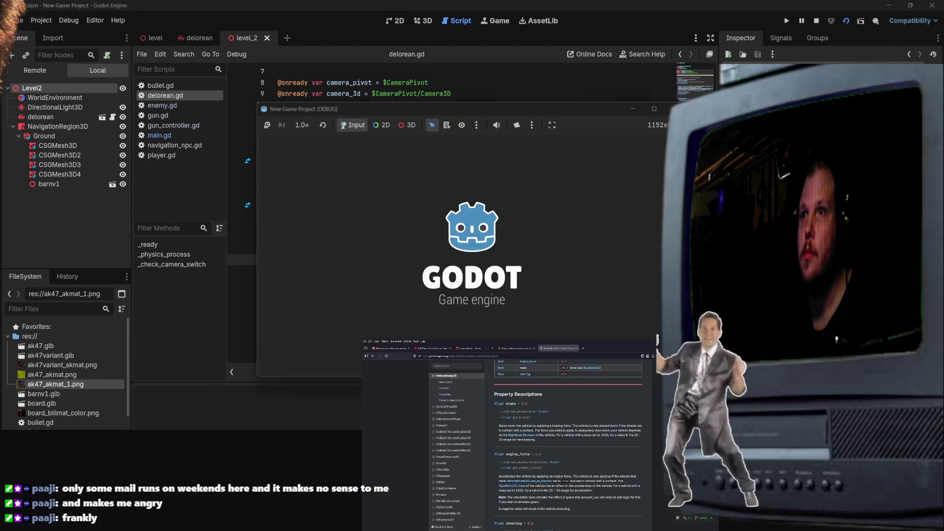
Step: Drive the delorean around level_2, turning both ways and crossing the brown ground, then stop with F8
key("w")
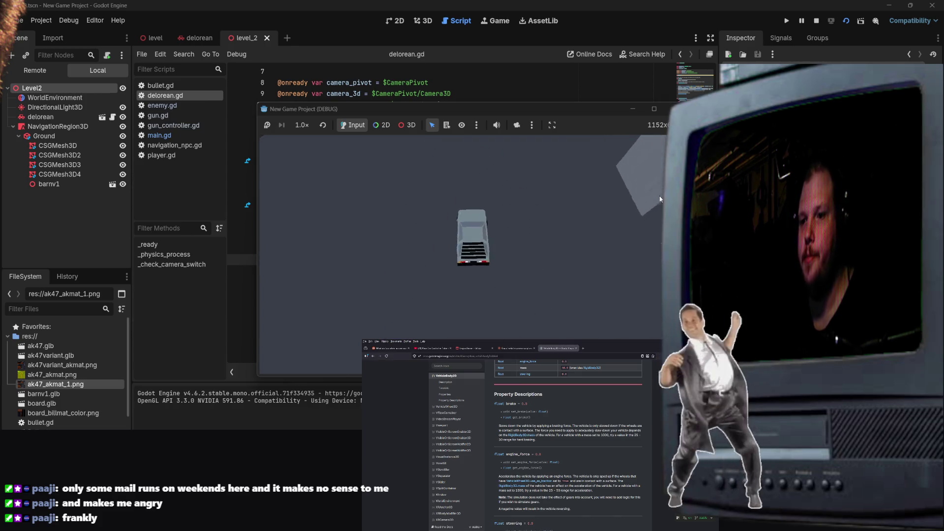
key("d")
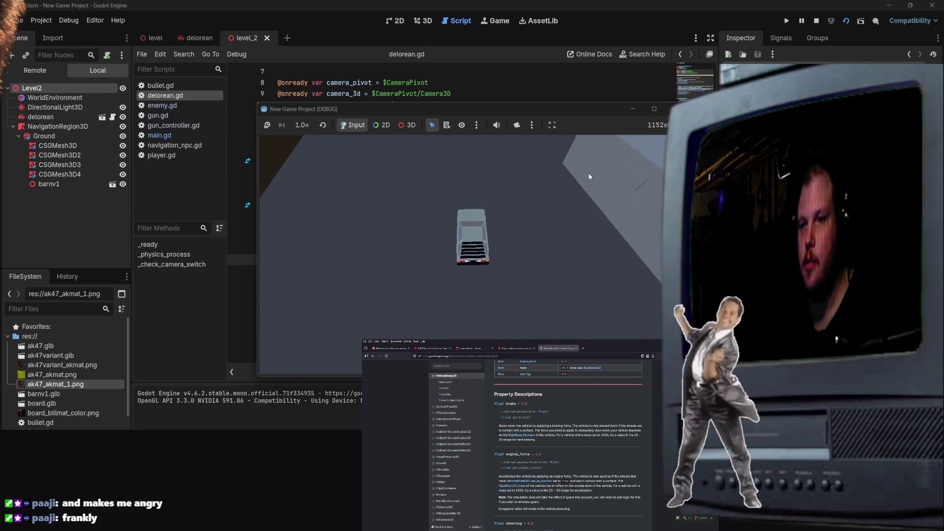
key("a")
key("a")
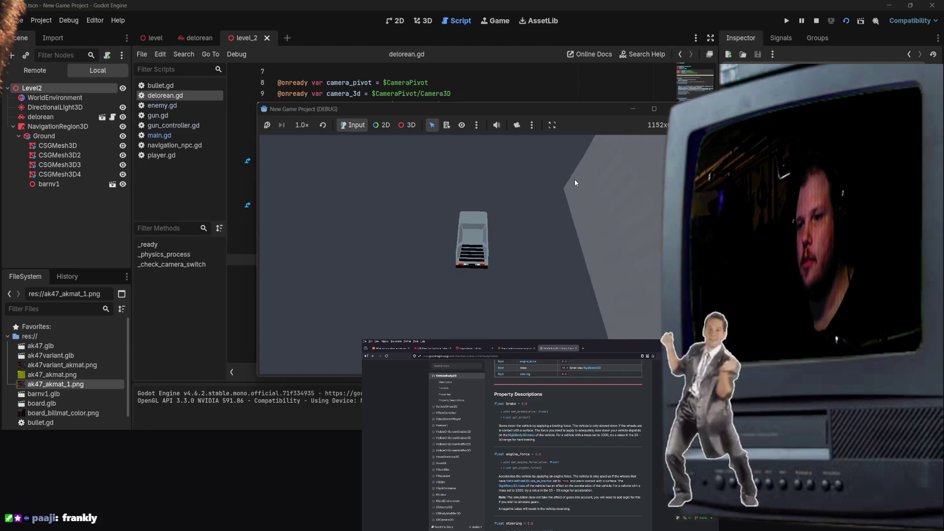
key("a")
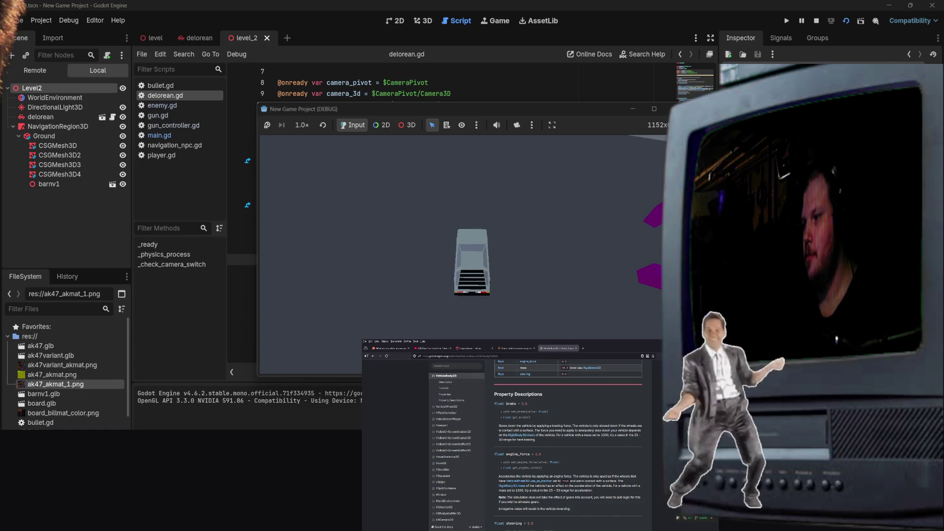
key("a")
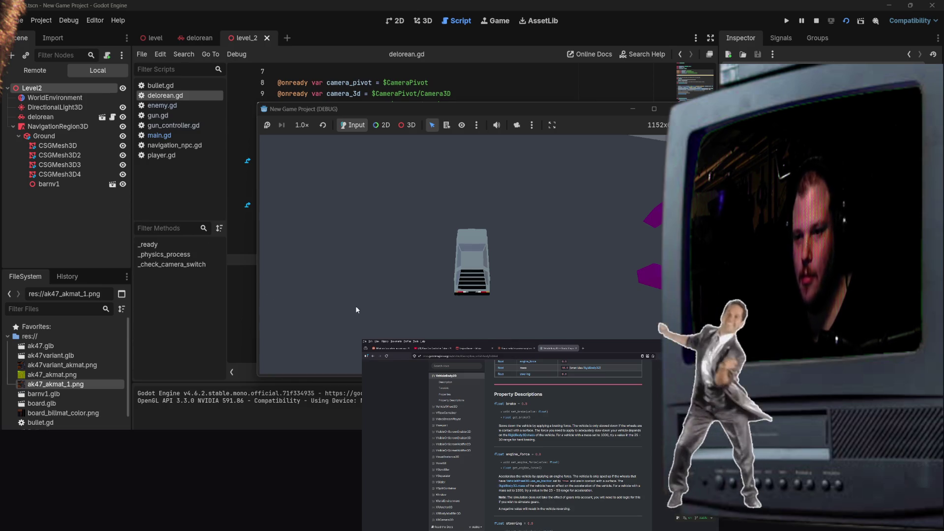
key("a")
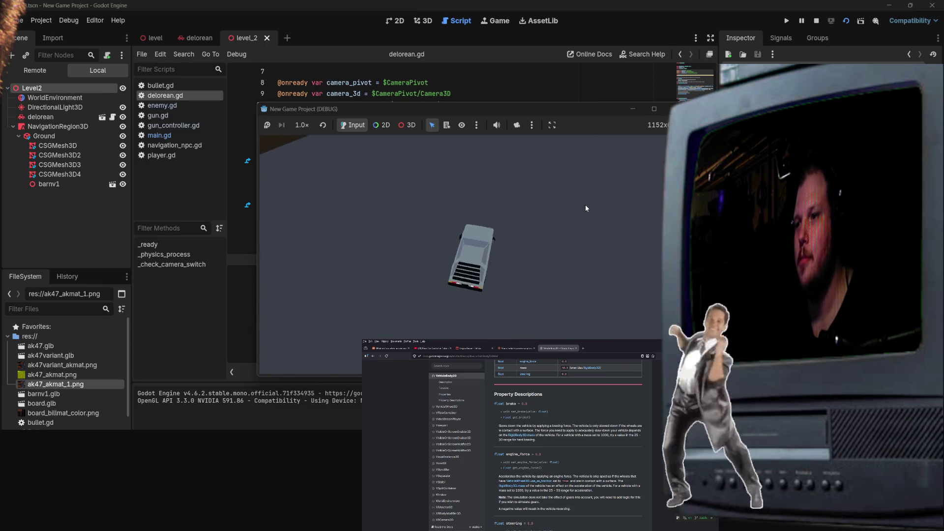
key("d")
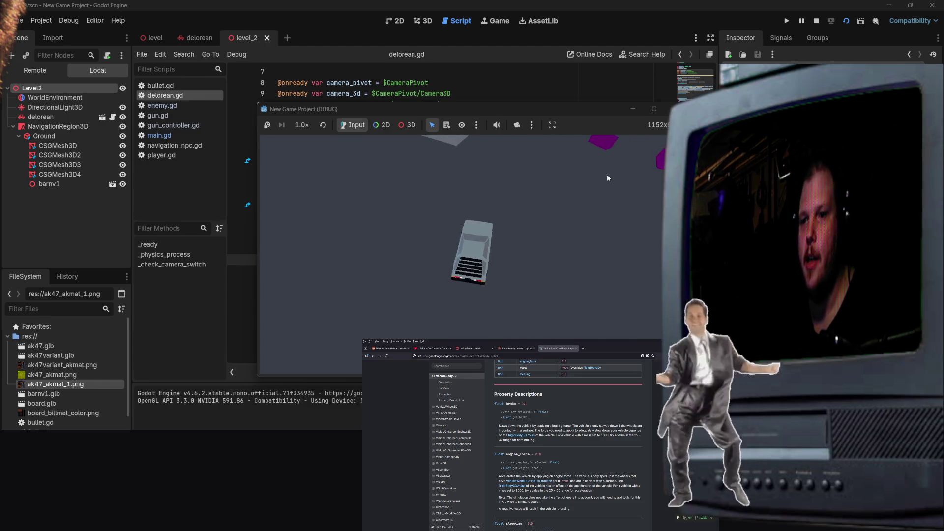
key("w")
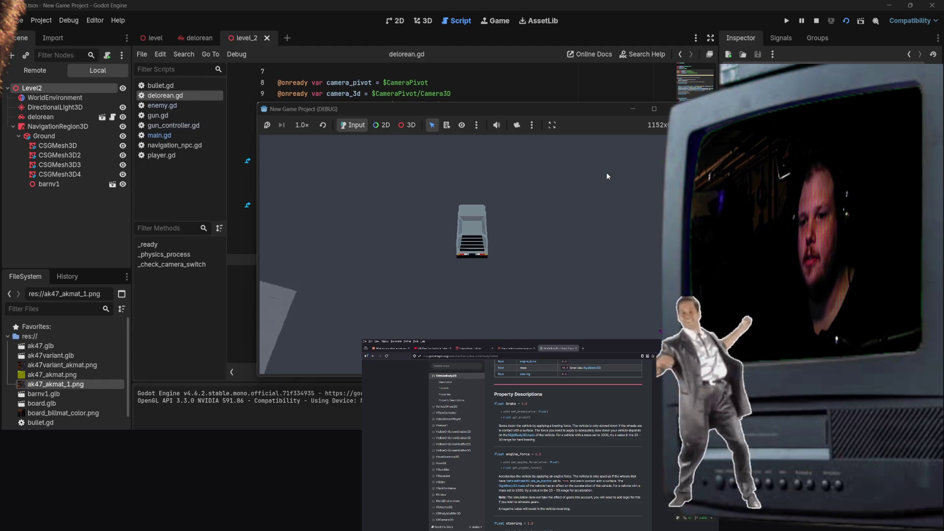
key("w")
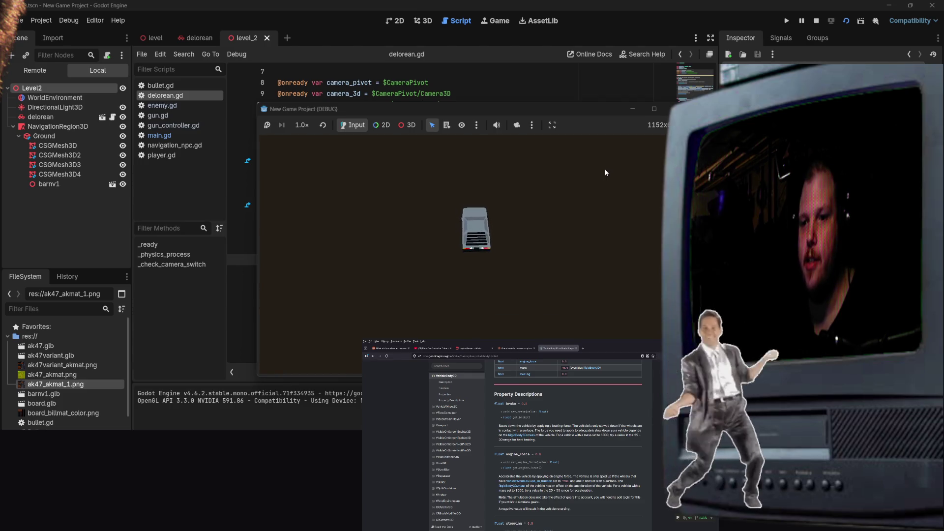
key("w")
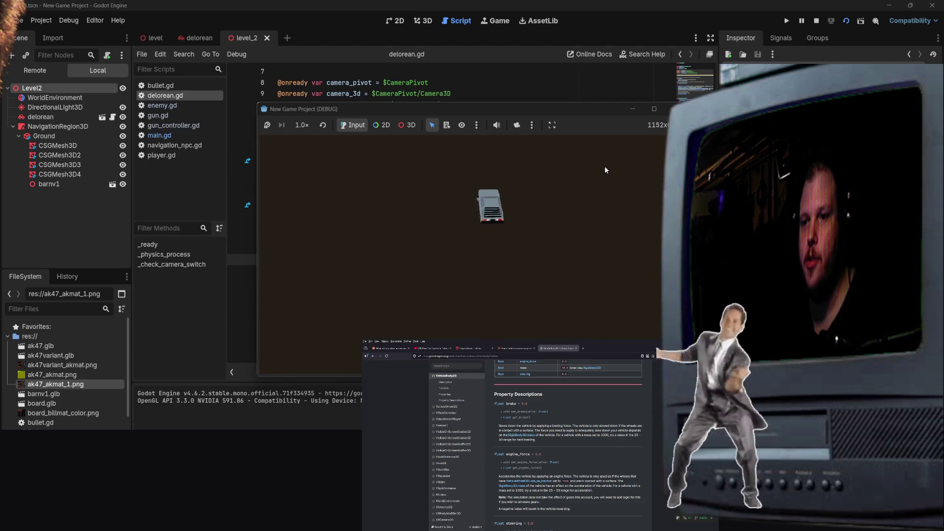
key("w")
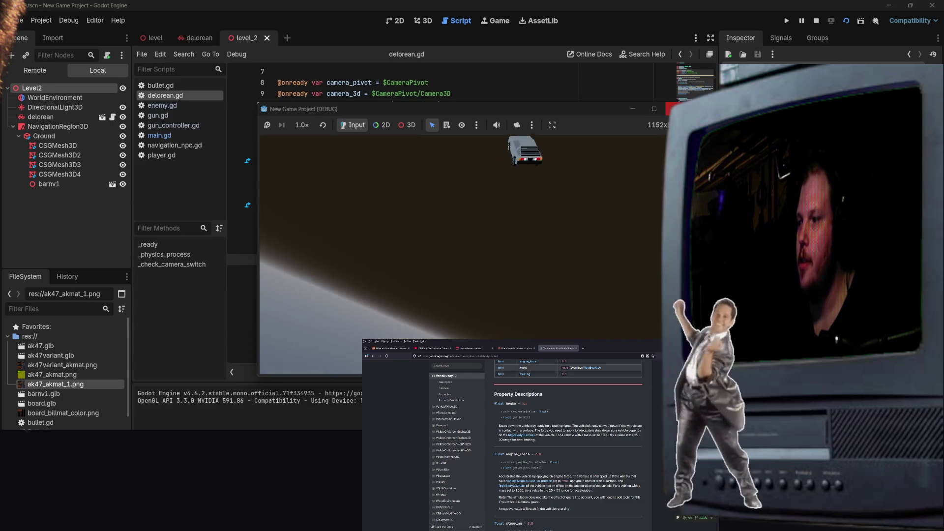
key("F8")
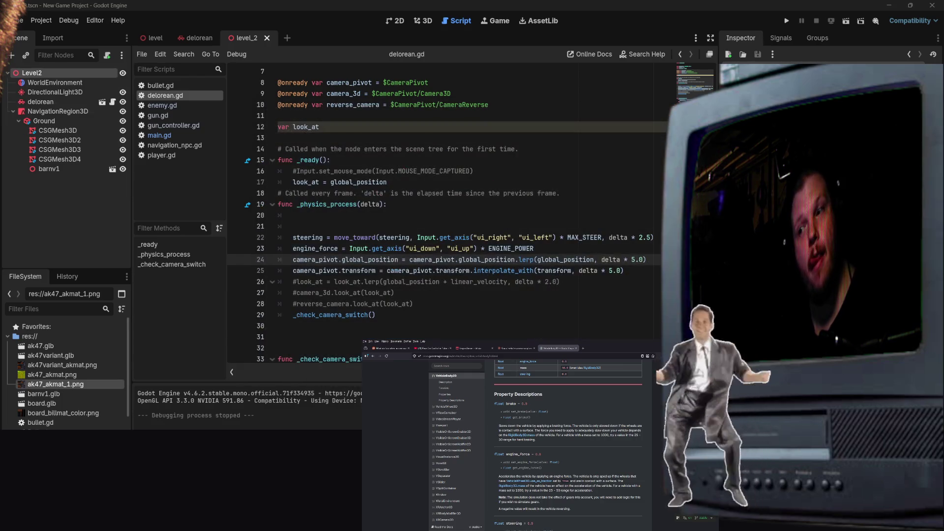
Step: Place the cursor on line 26's commented look_at lerp line and run level_2 again
scroll(514, 216, "down", 1)
left_click(358, 250)
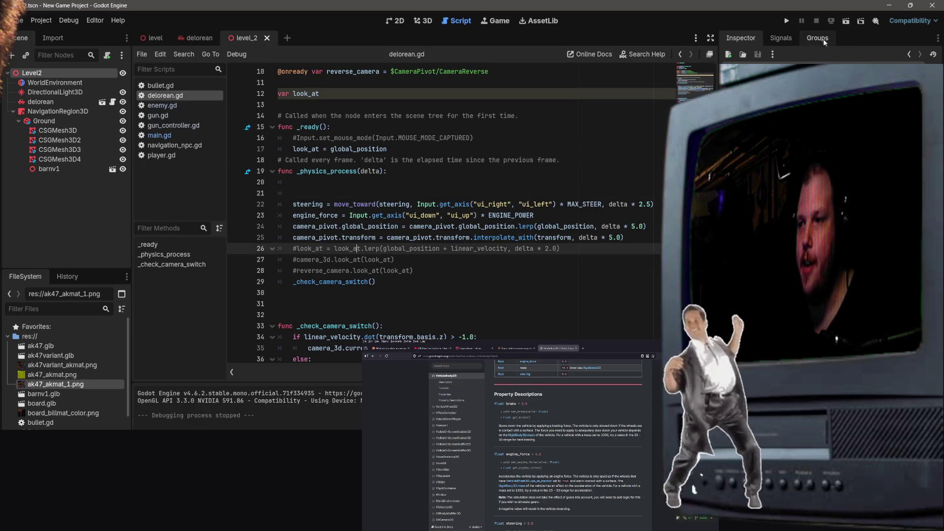
left_click(846, 21)
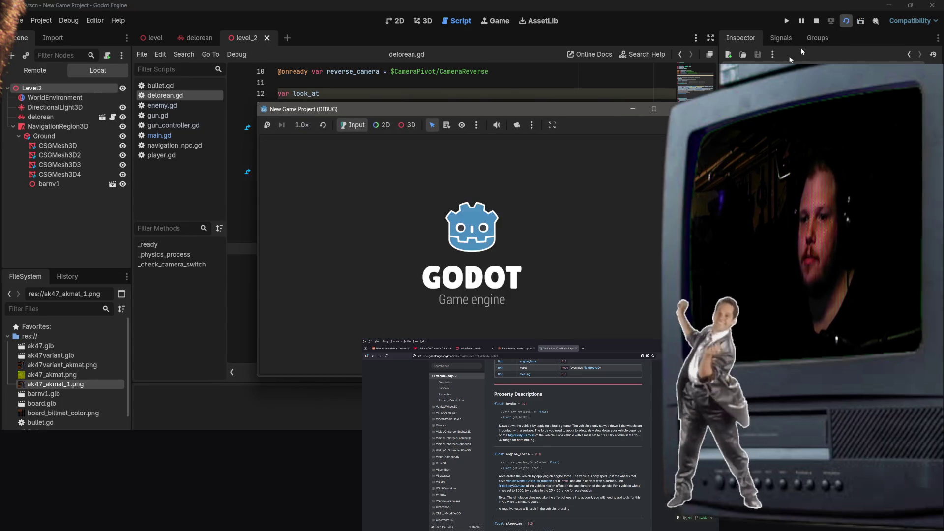
Step: Drive the delorean past the purple boxes to the grey wall, reverse away, then close the game
key("w")
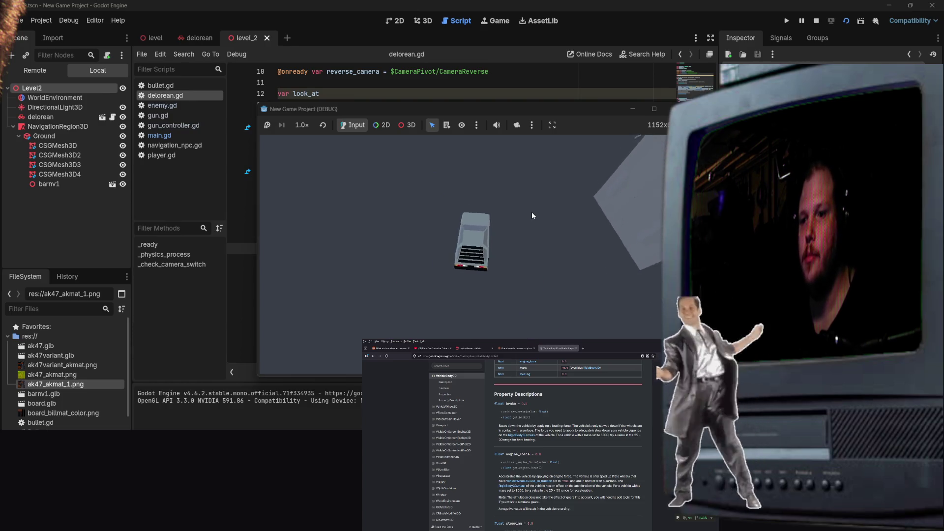
key("d")
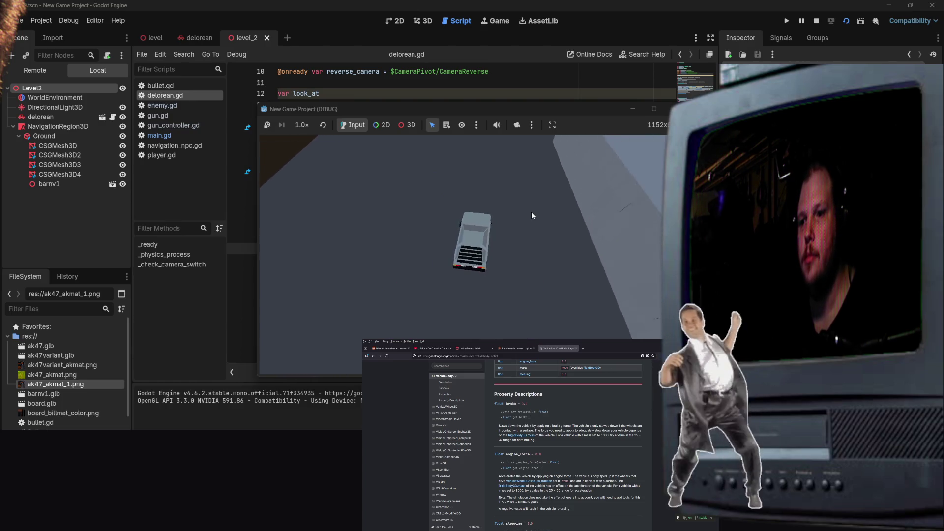
key("s")
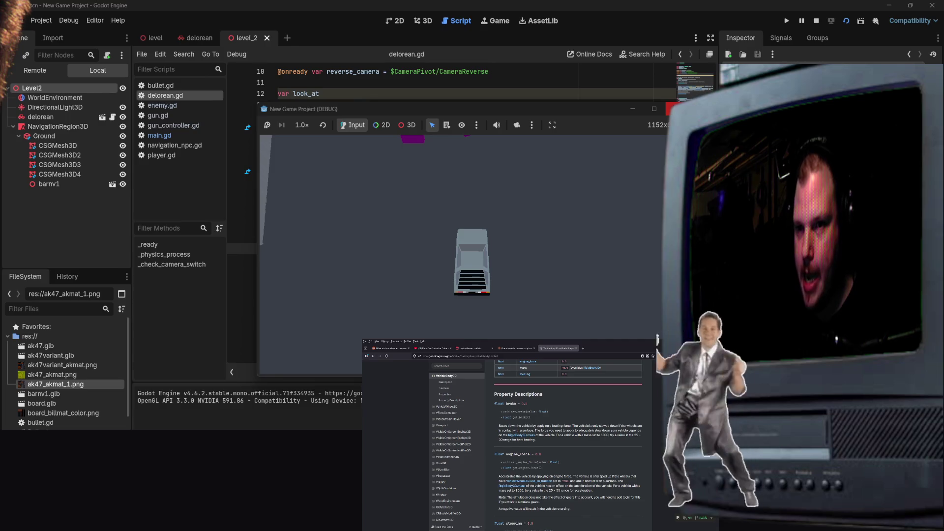
key("alt+F4")
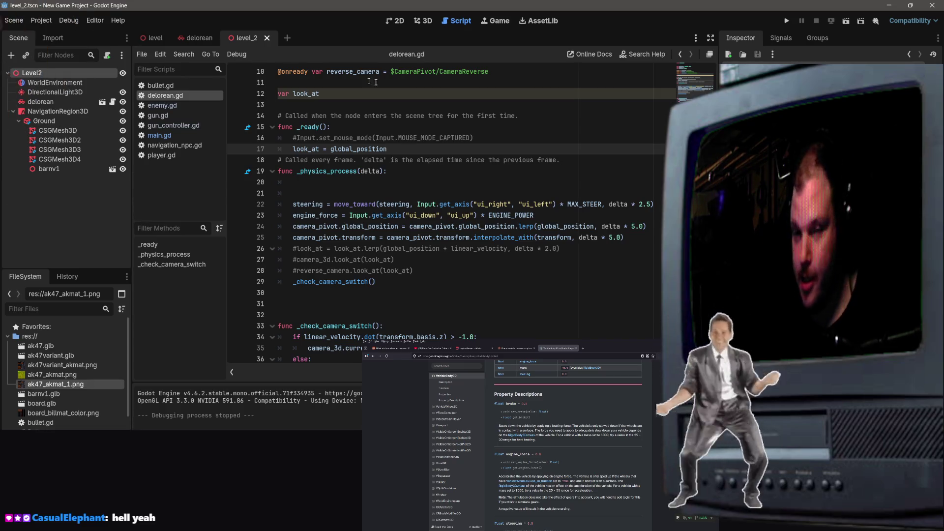
left_click(412, 182)
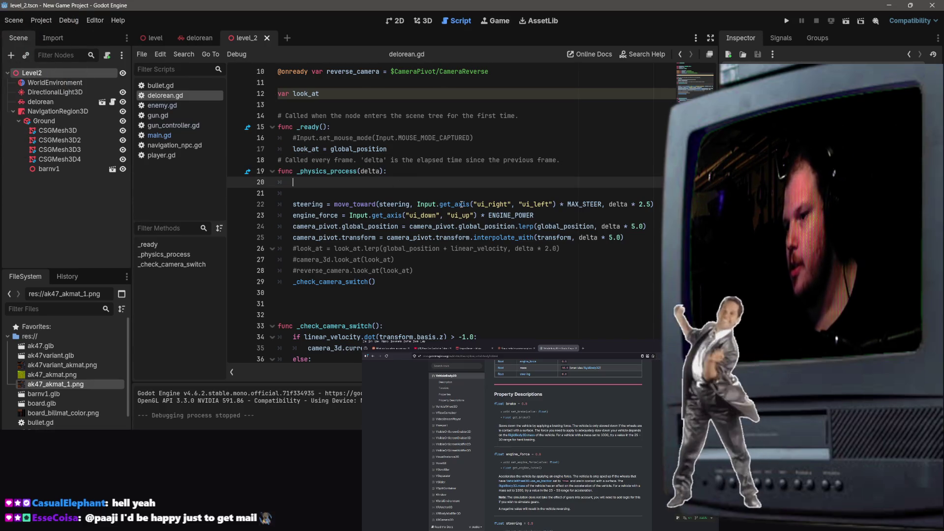
left_click(596, 294)
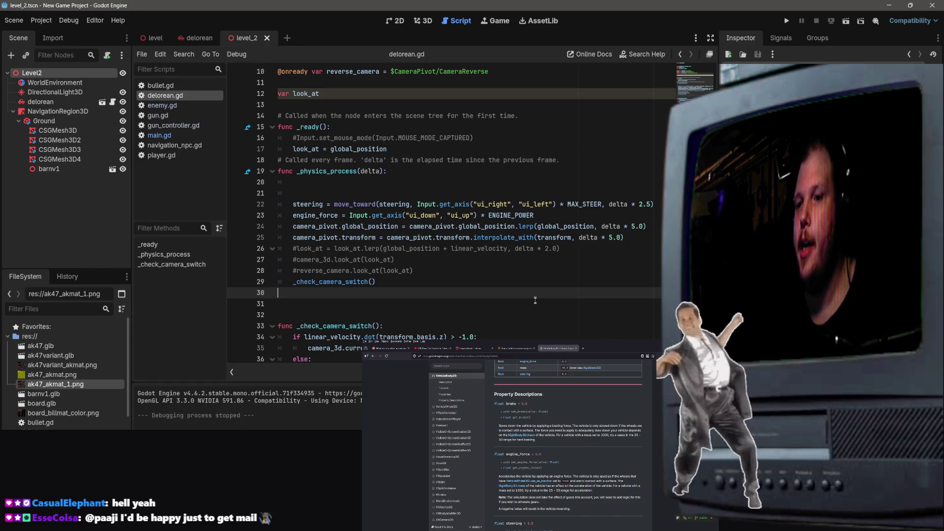
scroll(540, 276, "down", 1)
left_click(539, 282)
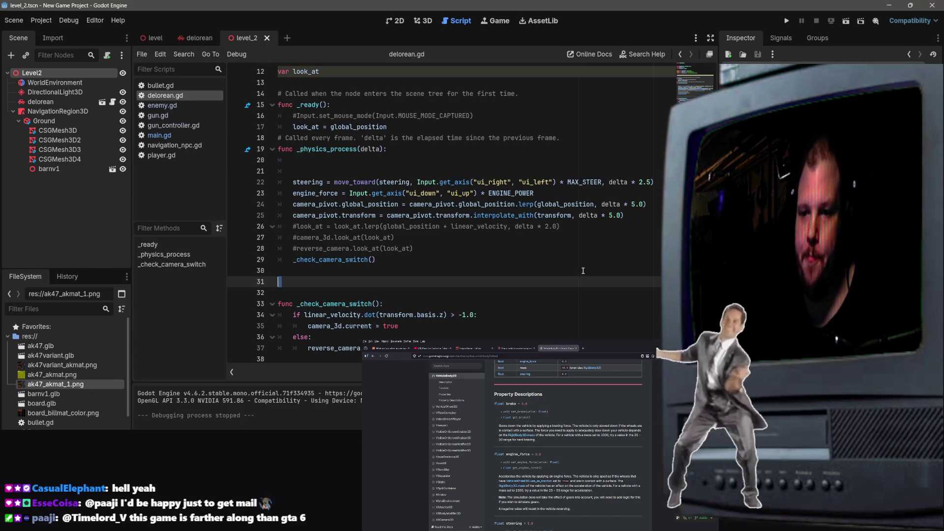
left_click(582, 270)
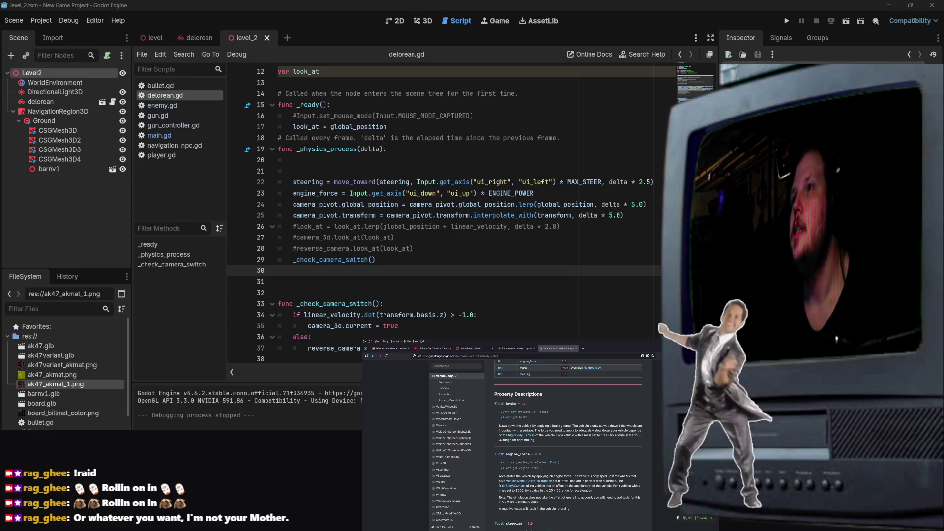
left_click(433, 291)
scroll(428, 290, "up", 3)
scroll(425, 289, "down", 3)
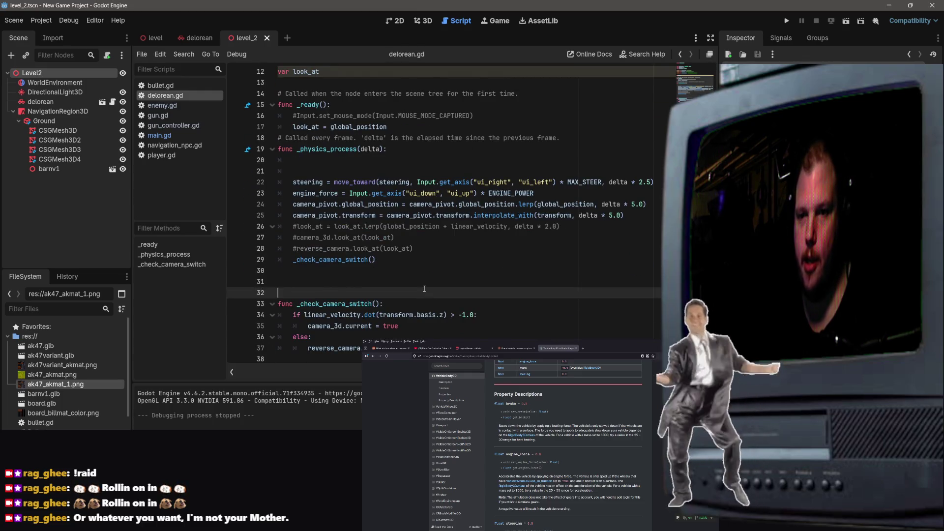
scroll(423, 288, "up", 4)
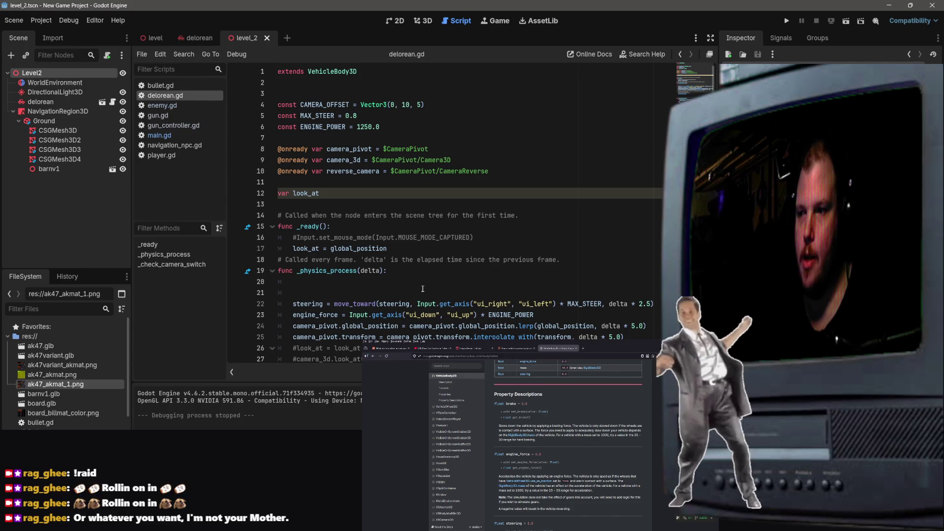
scroll(424, 288, "down", 4)
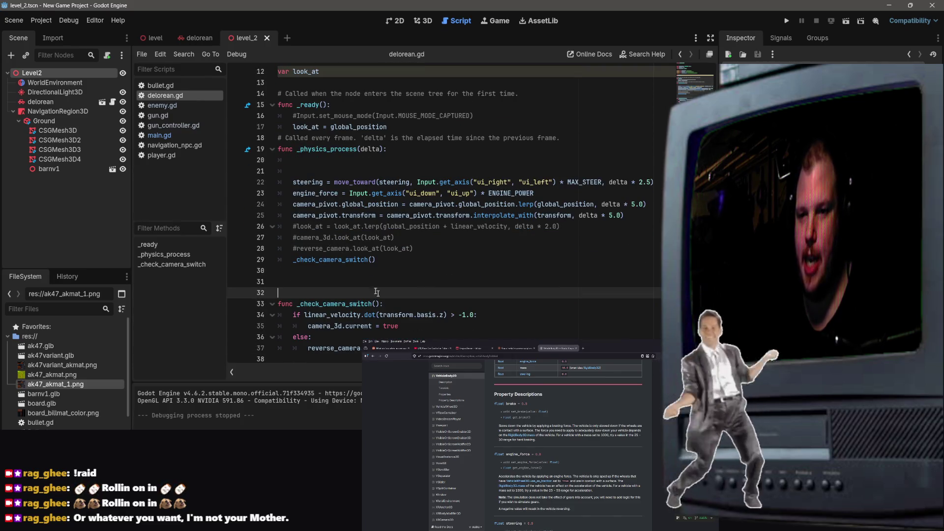
mouse_move(467, 268)
left_mouse_down()
mouse_move(344, 182)
mouse_move(305, 96)
mouse_move(302, 177)
left_mouse_up()
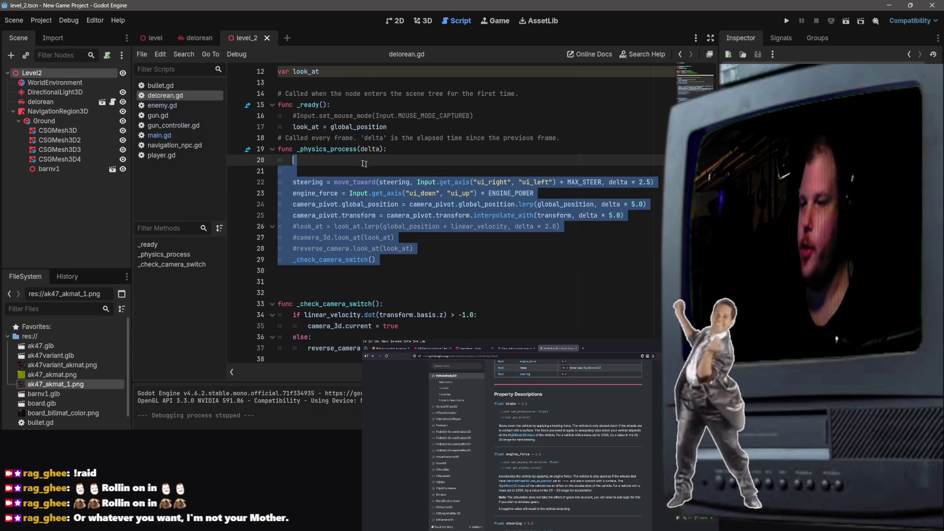
left_click(537, 283)
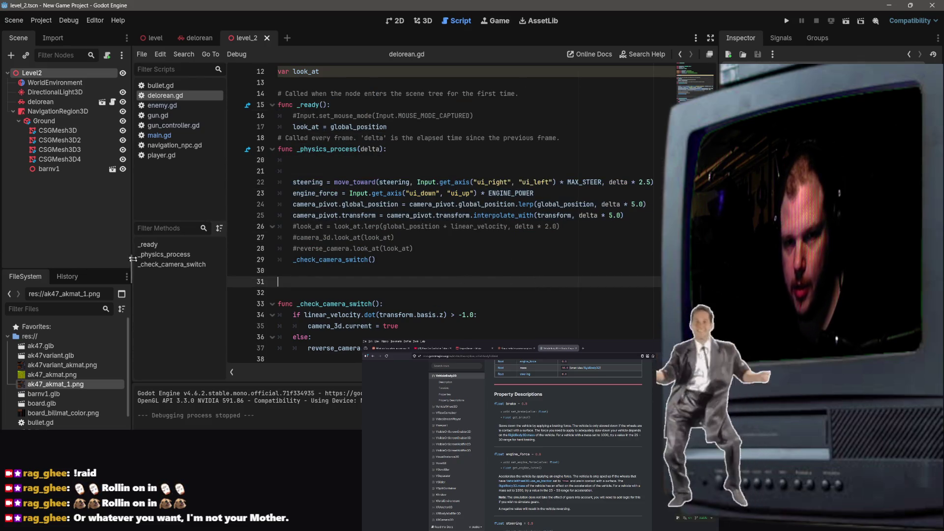